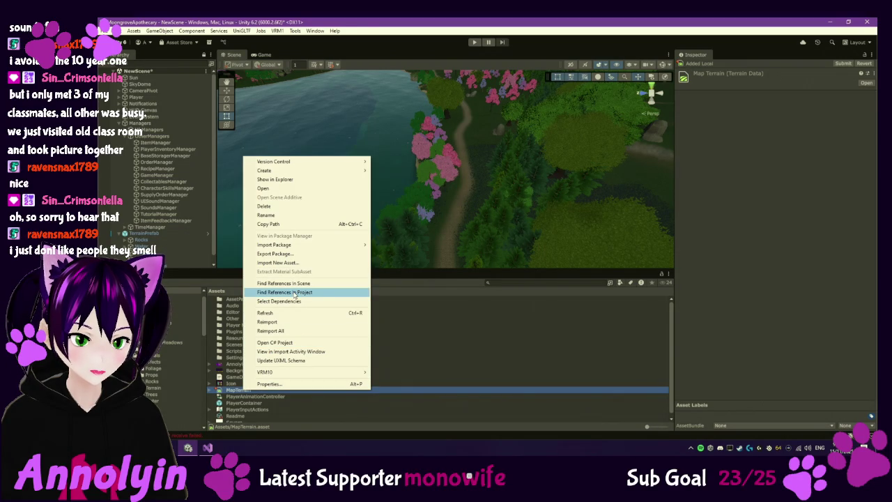
Step: Reimport all project assets, saving the modified NewScene when prompted
left_click(288, 332)
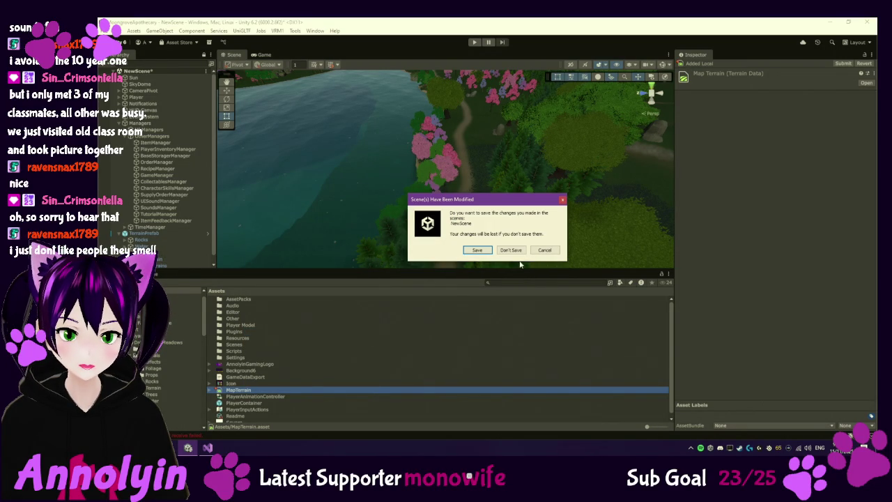
left_click(477, 250)
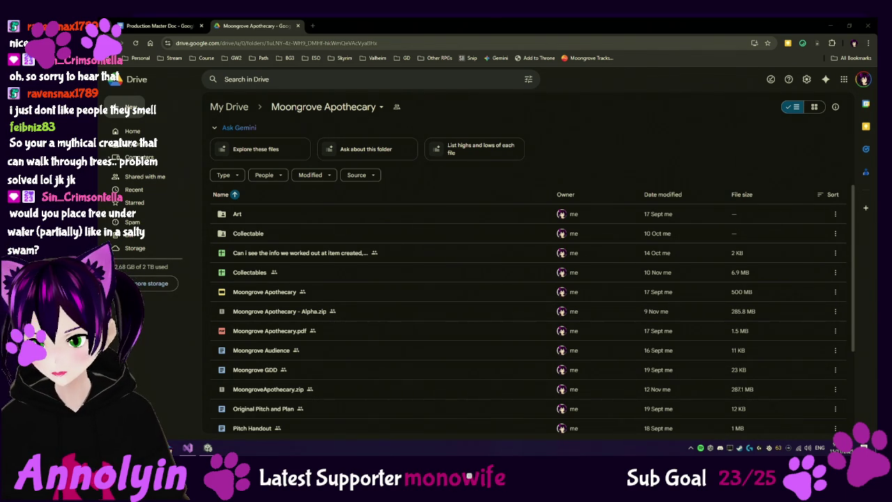
Step: Switch from Google Drive back to the Unity Editor showing NewScene's terrain
left_click(209, 447)
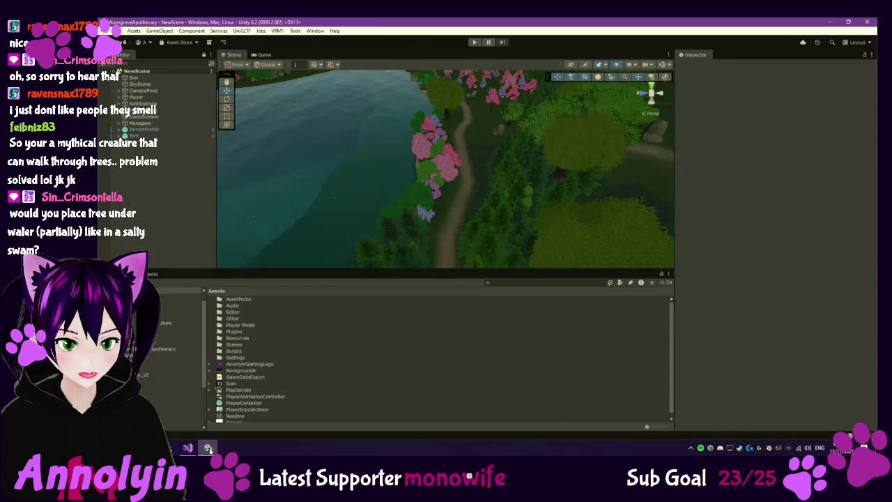
left_click(145, 98)
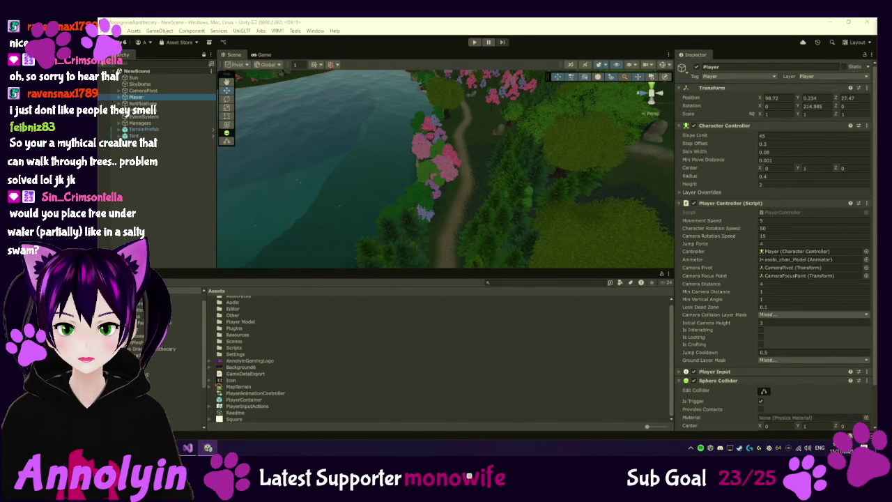
left_click(679, 191)
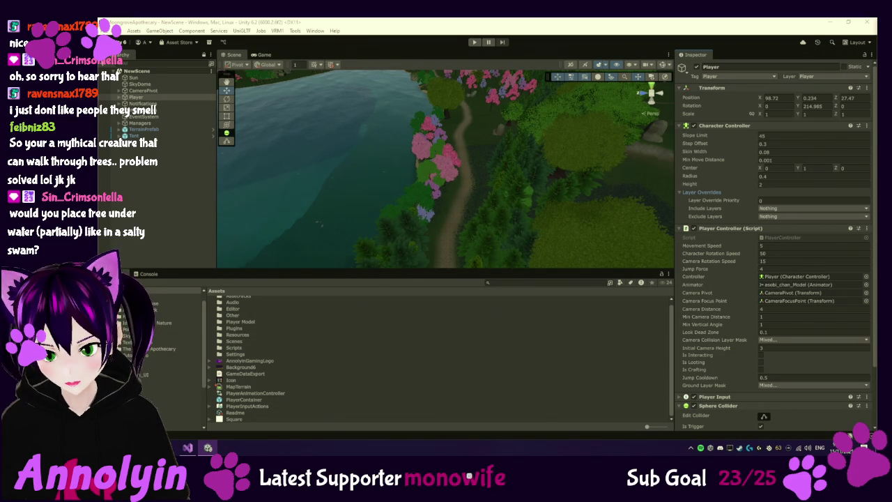
left_click(797, 341)
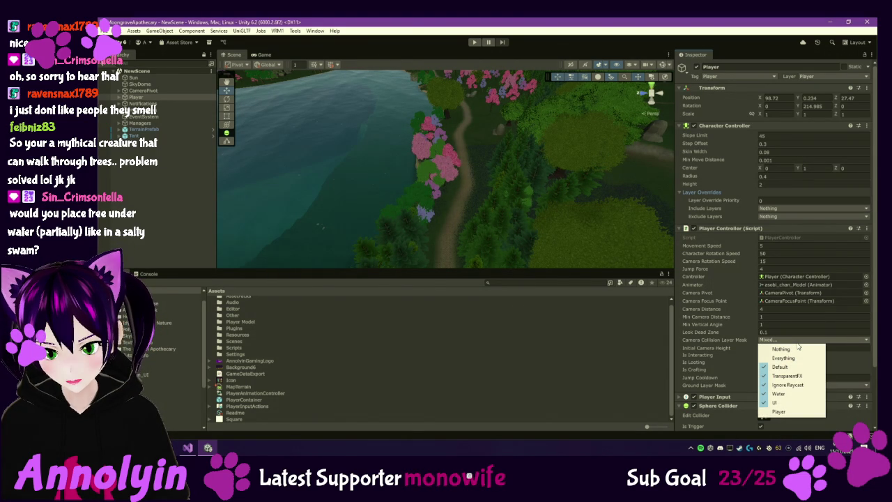
left_click(743, 342)
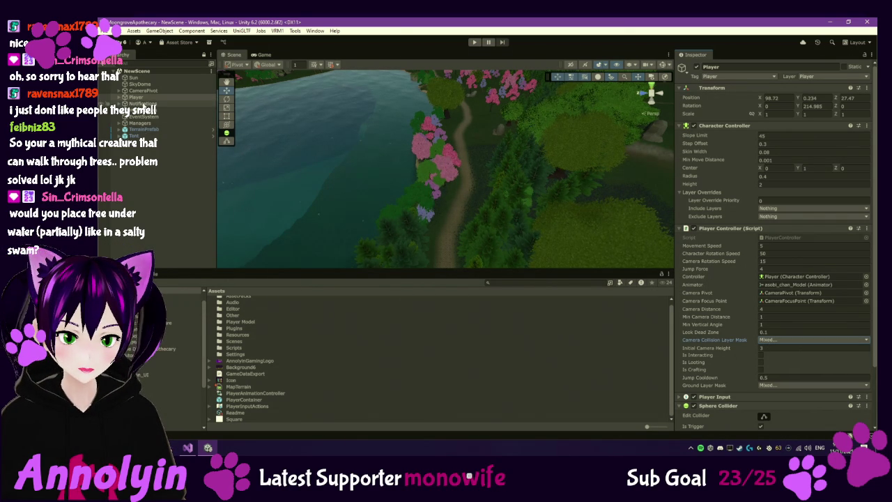
Step: Open Prefab_TreeLarge_01 in Prefab Mode from Main Terrain's Paint Trees list
left_click(120, 130)
left_click(143, 155)
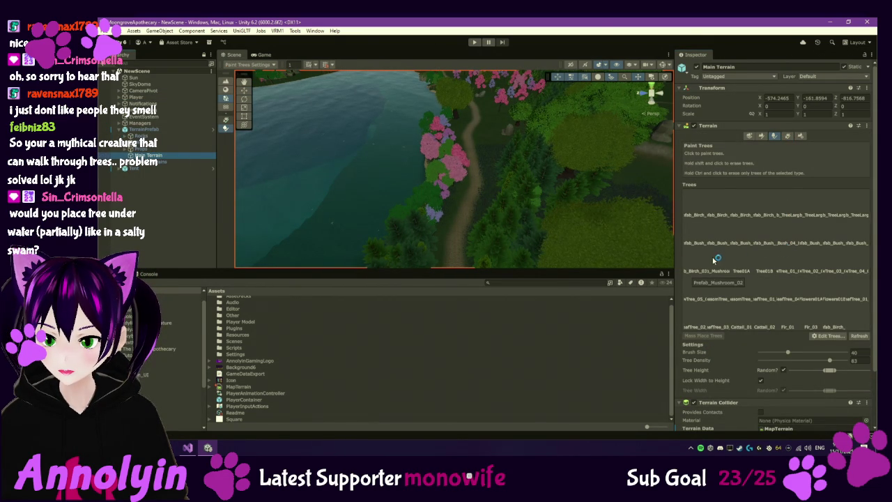
left_click(789, 201)
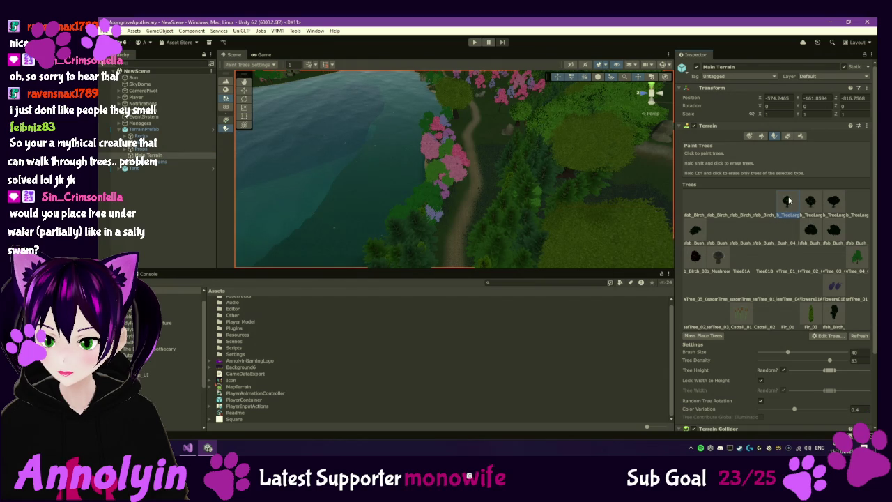
double_click(788, 201)
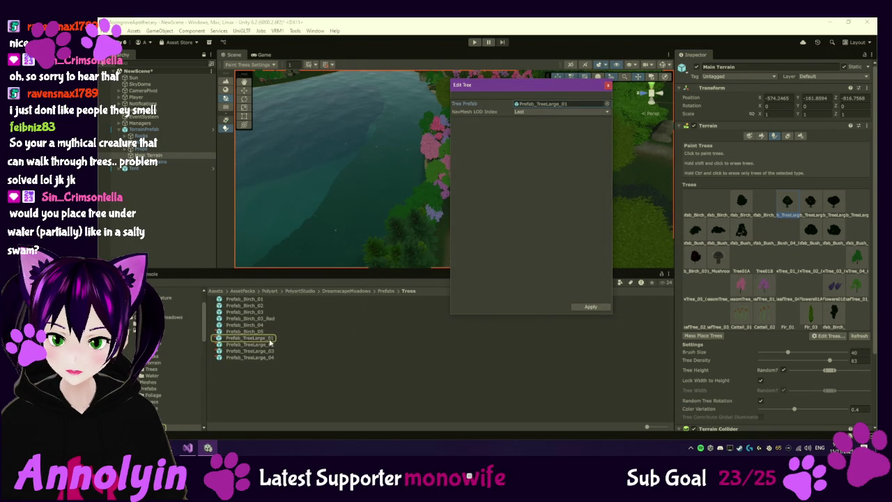
double_click(544, 103)
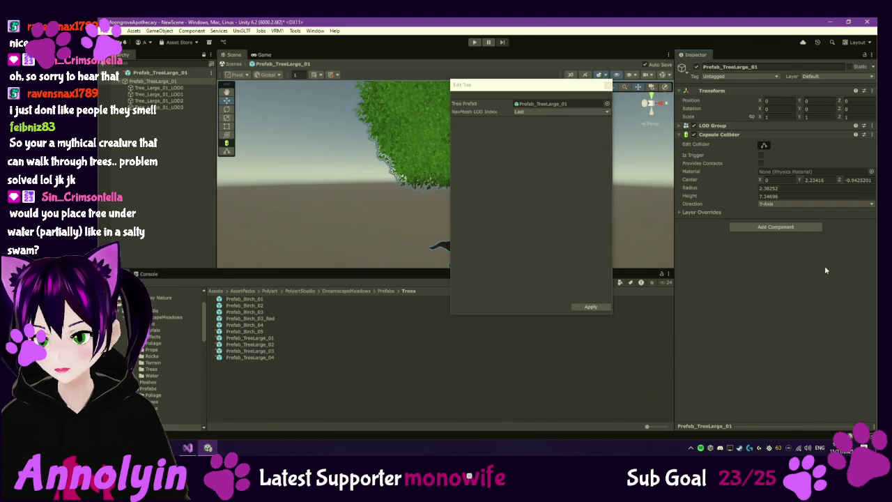
Step: Check the capsule collider's layer overrides, close Edit Tree, and enter Play mode
left_click(676, 214)
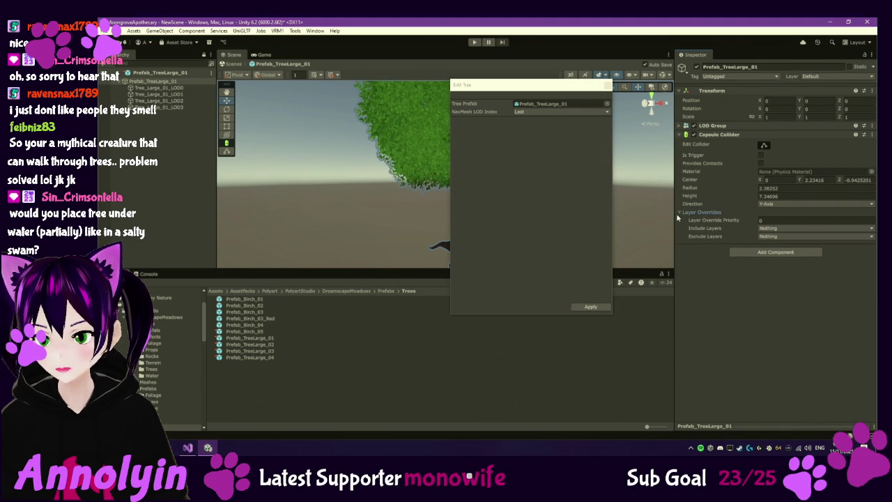
left_click(678, 213)
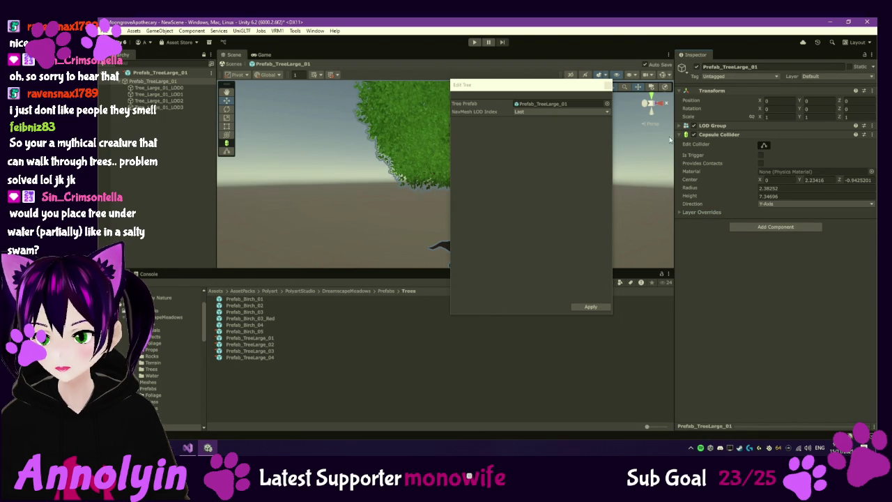
left_click(607, 84)
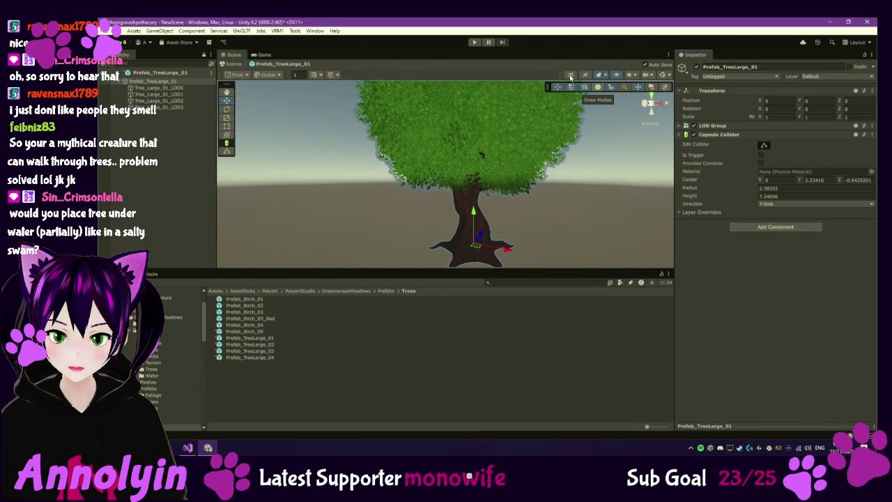
left_click(474, 43)
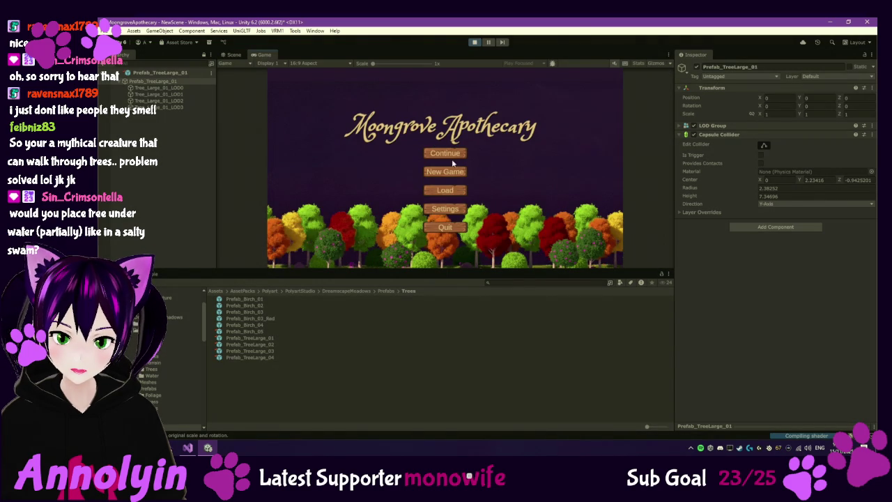
Step: Start the game and run the character across the field, past the large tree
left_click(445, 153)
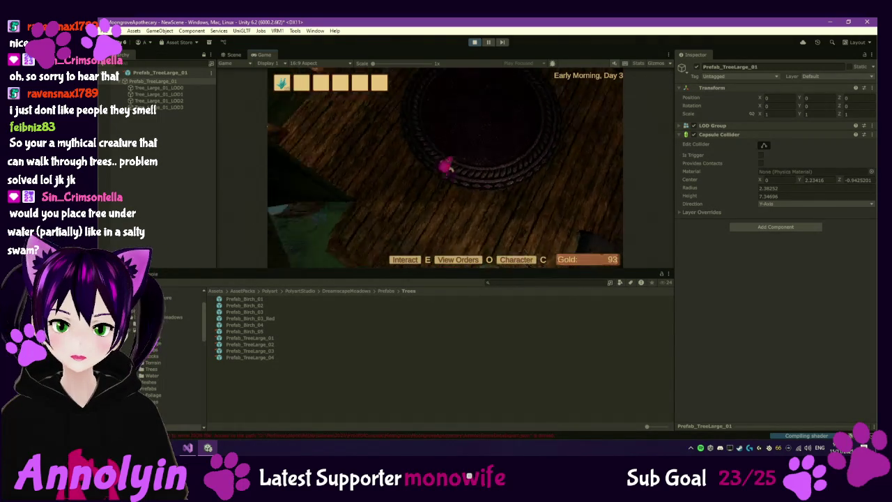
key("w")
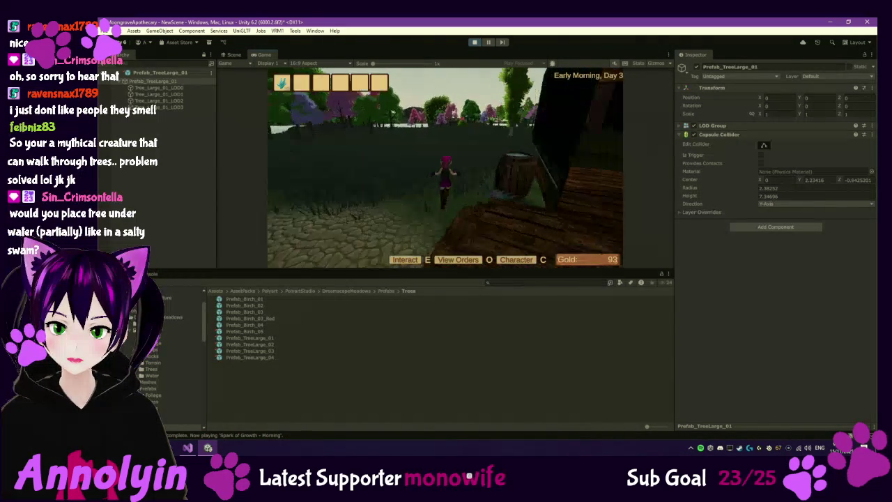
key("w")
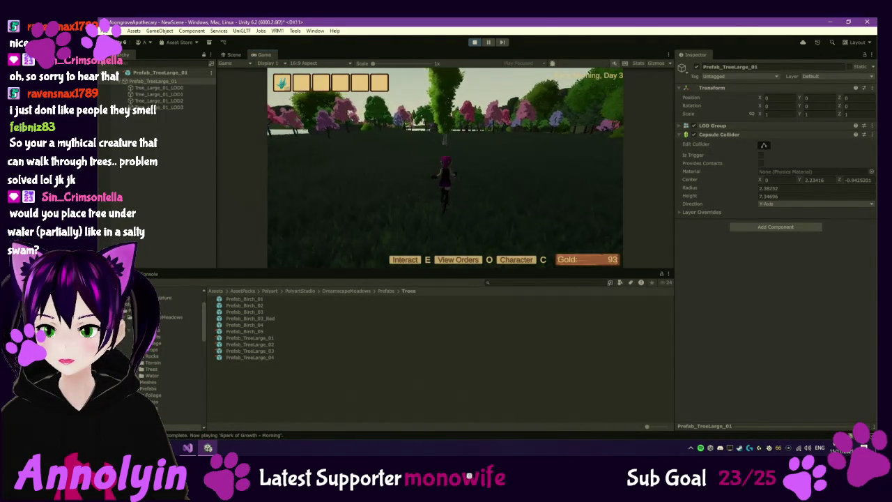
key("w")
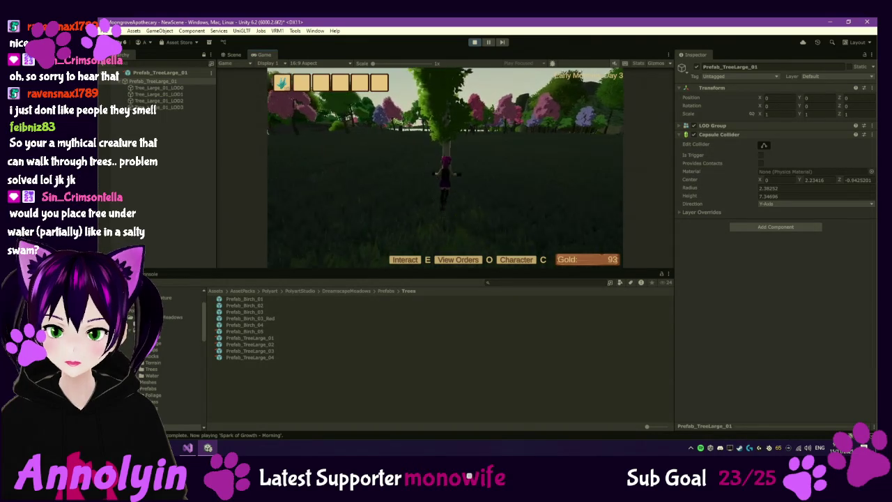
key("w")
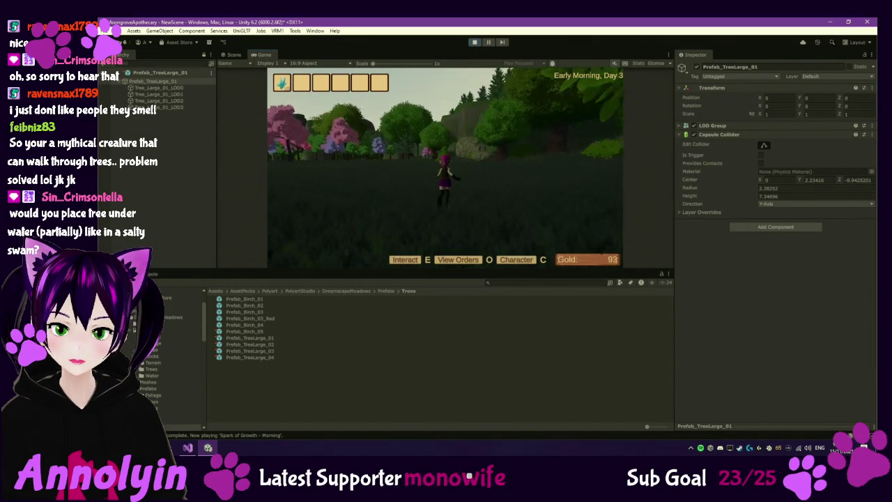
key("w")
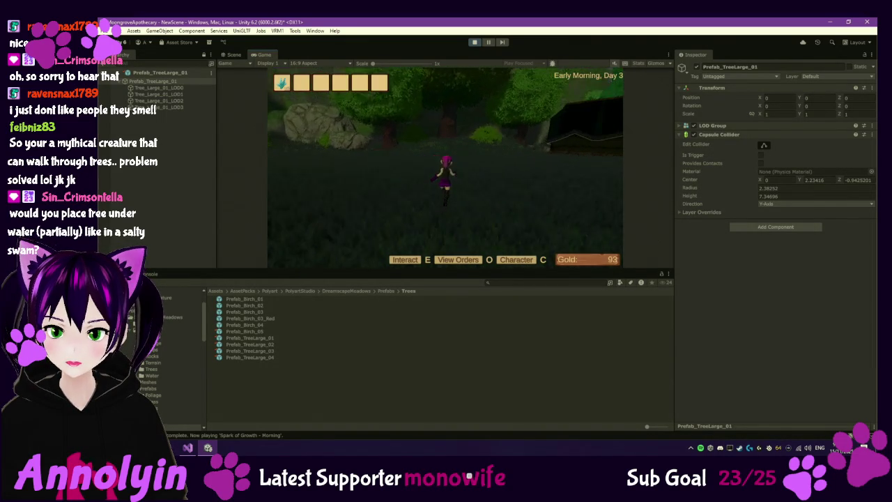
key("w")
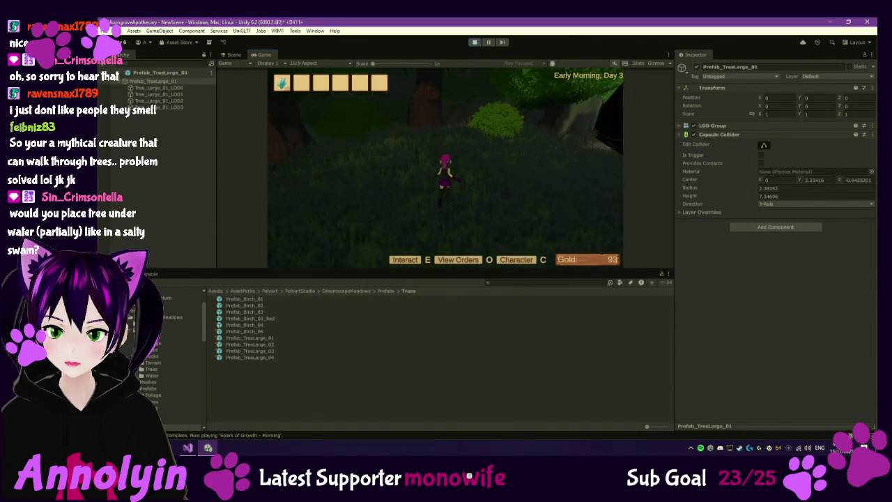
key("w")
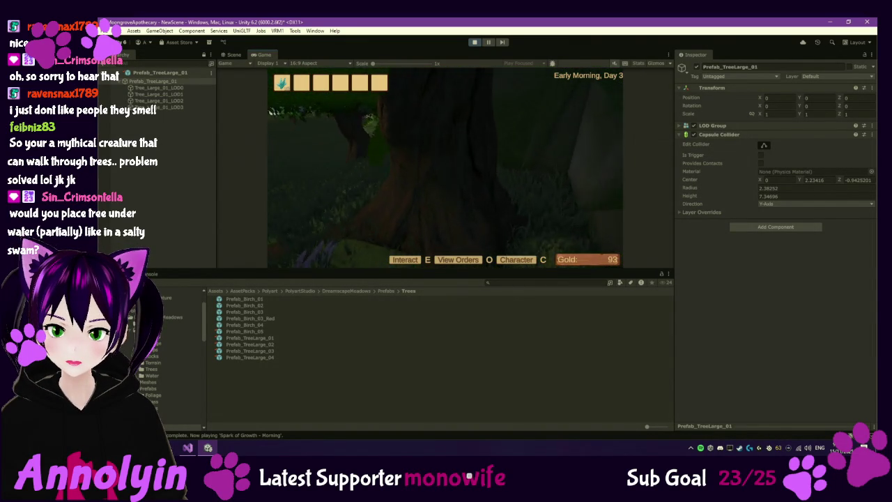
key("a")
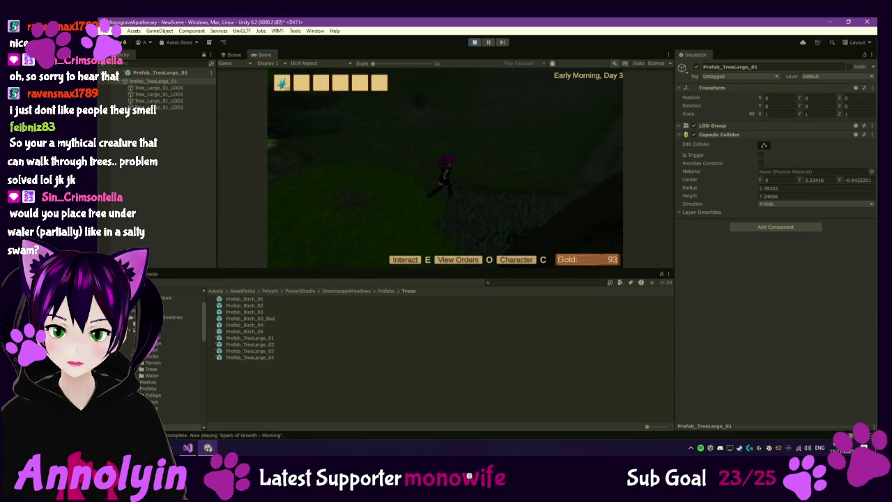
key("w")
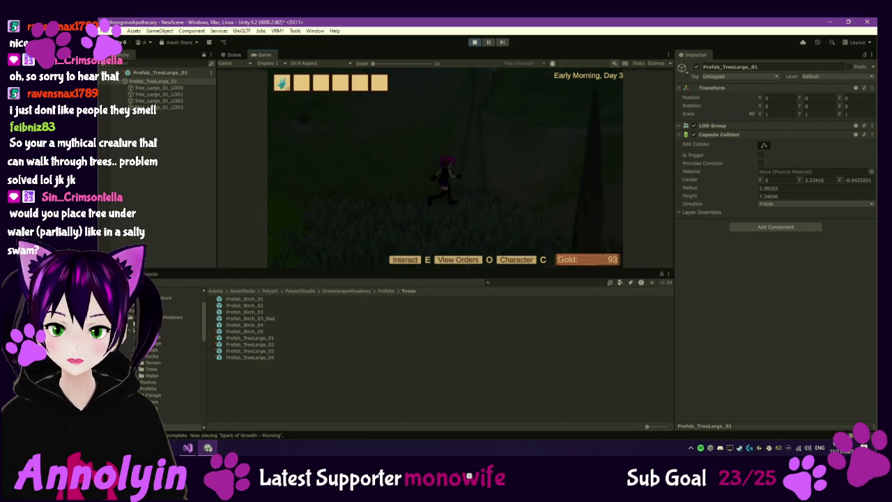
key("w")
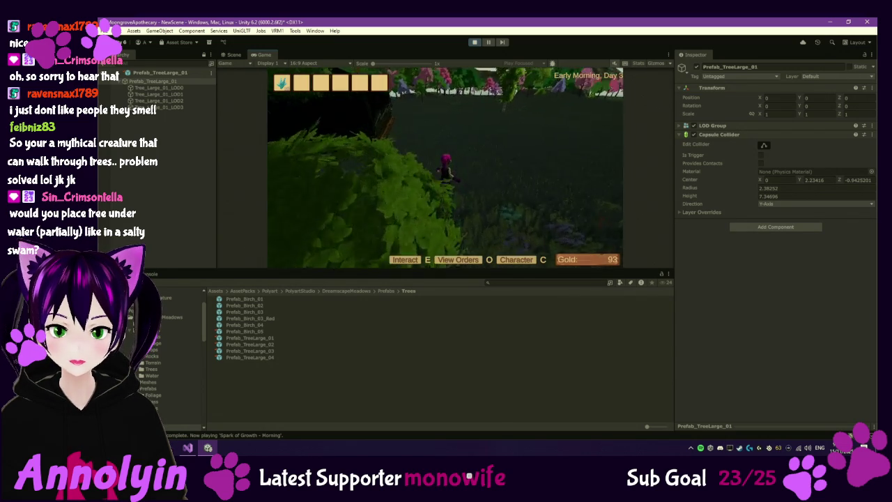
key("w")
key("w")
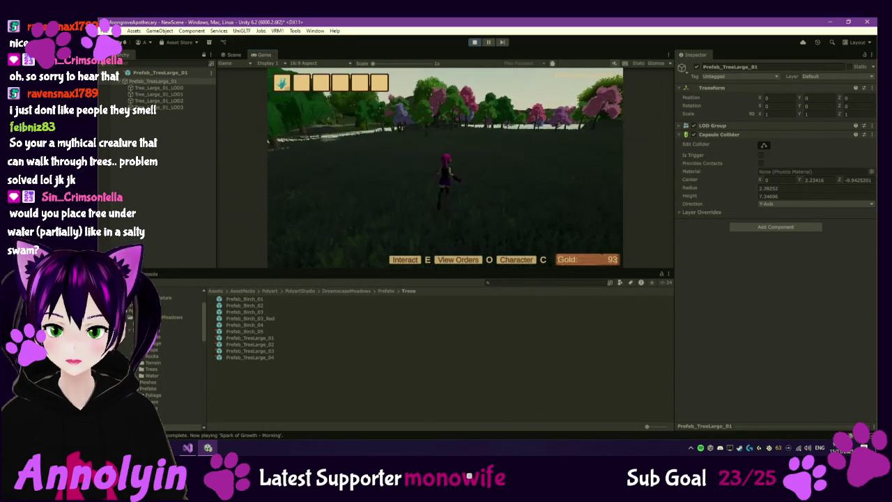
Step: Run past the waterfall, over the bridge and pink trees to the well, then pause
key("w")
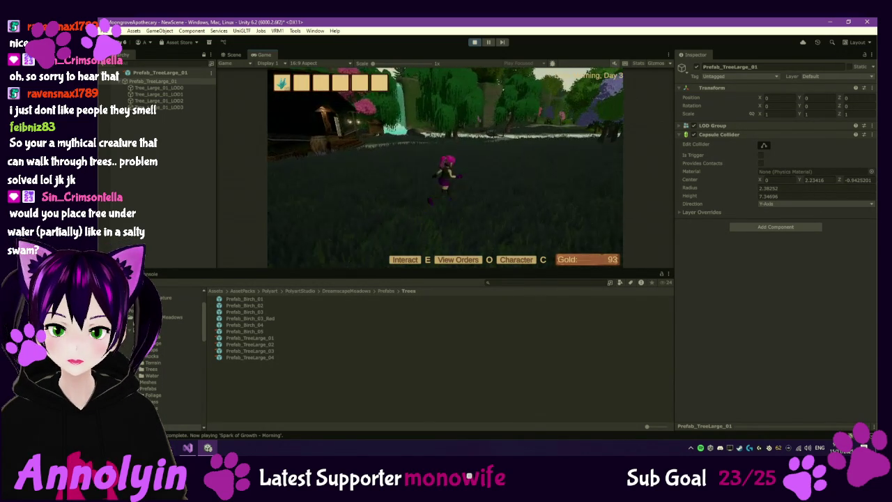
key("w")
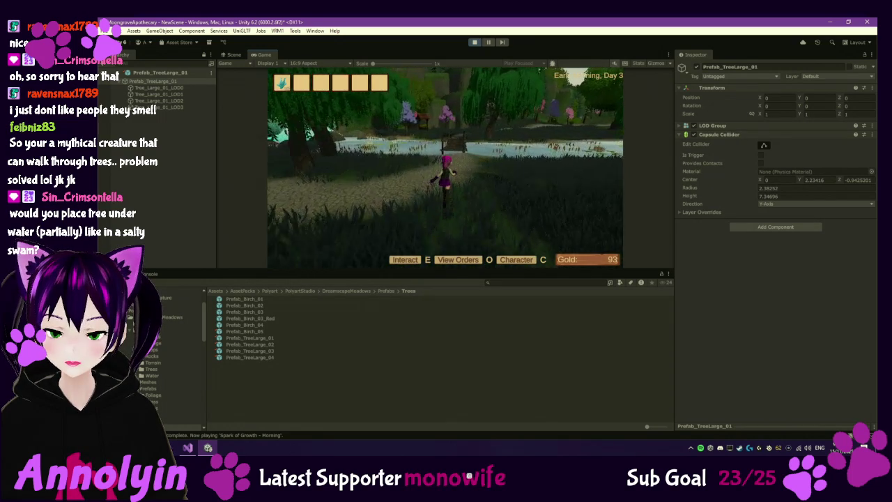
key("w")
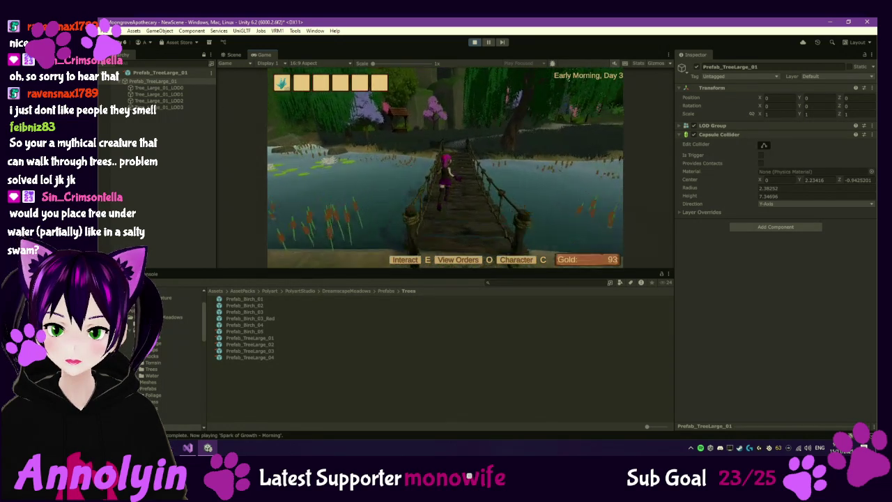
key("w")
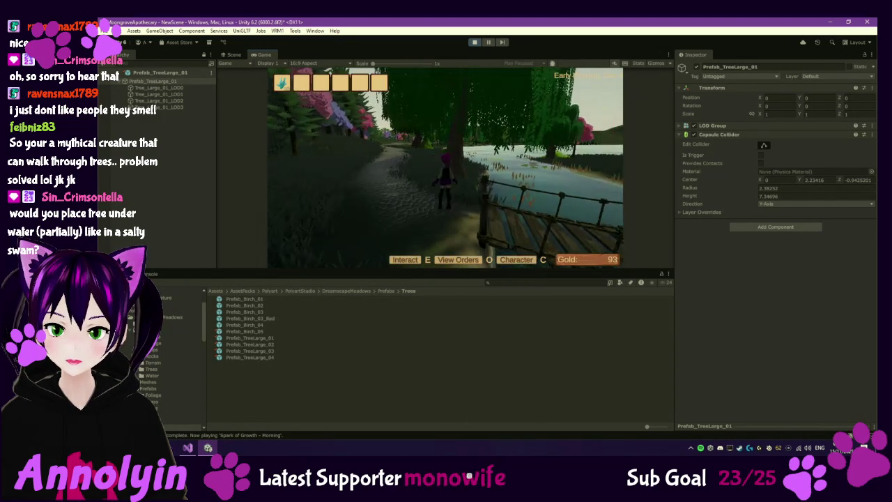
key("w")
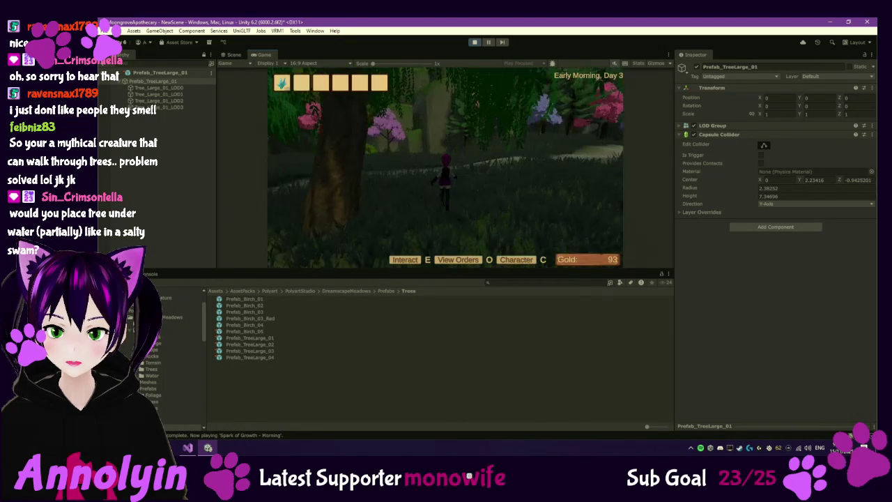
key("w")
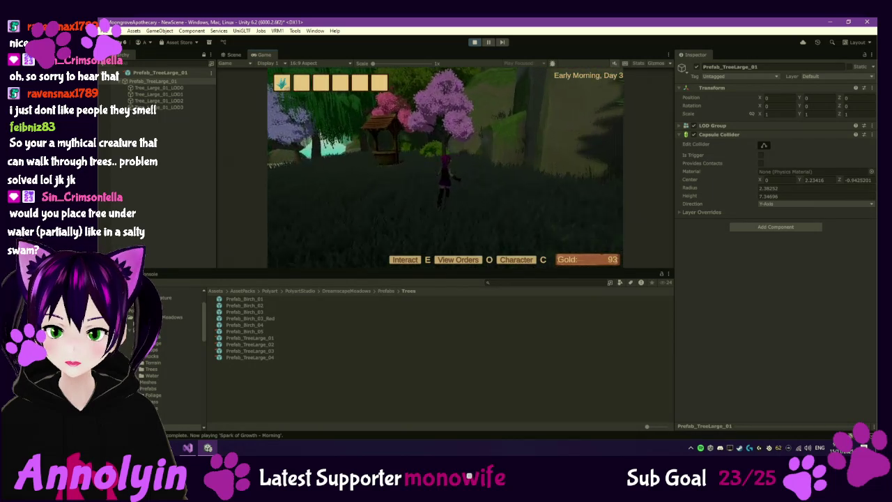
key("w")
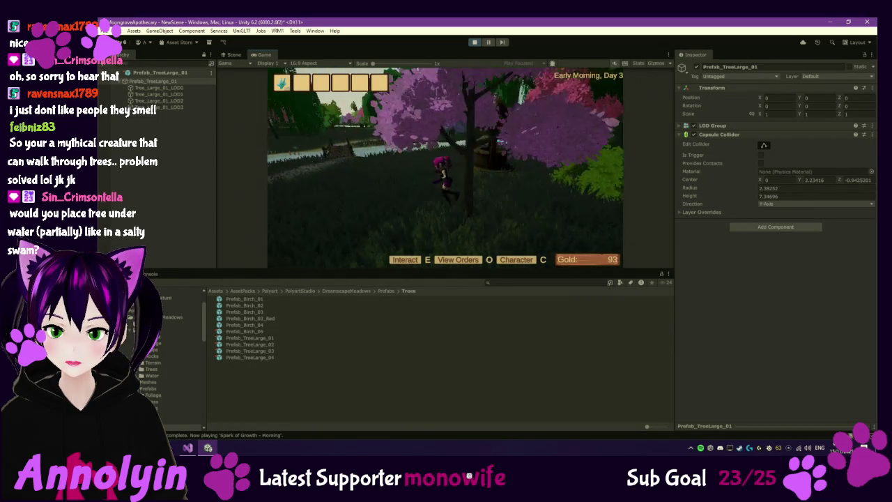
key("w")
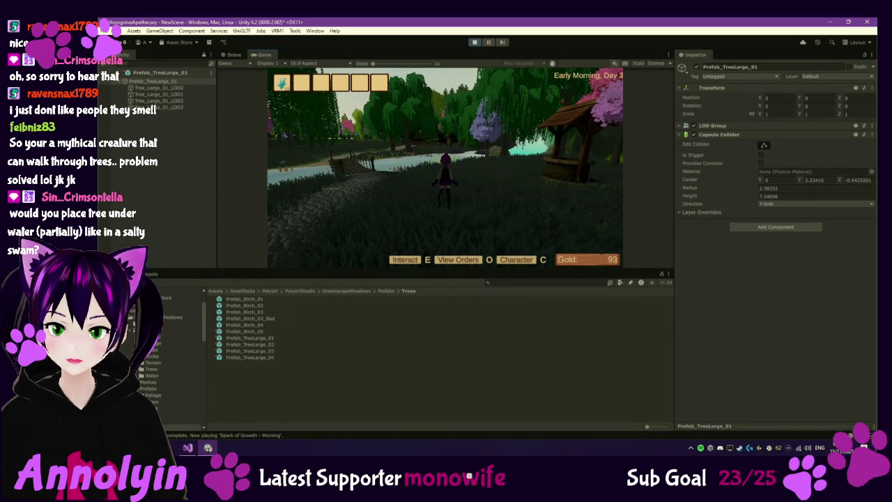
key("Escape")
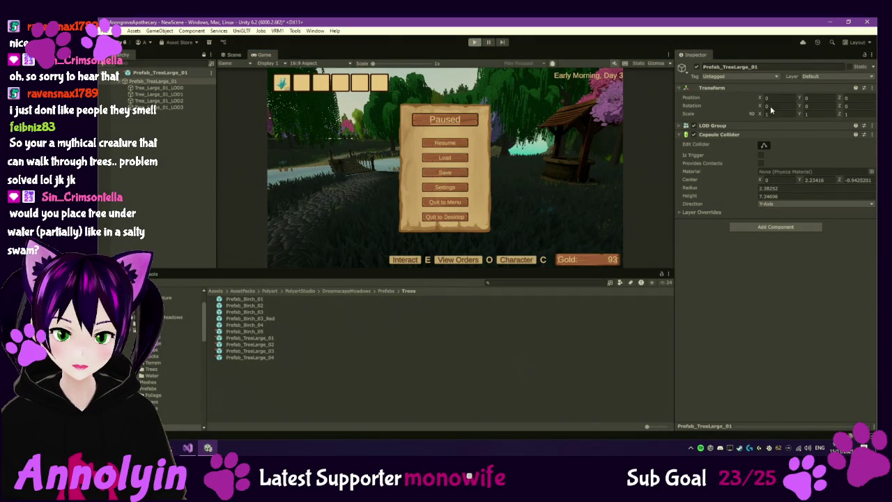
Step: Exit Play mode with Ctrl+P to return to the Prefab_TreeLarge_01 prefab
key("ctrl+p")
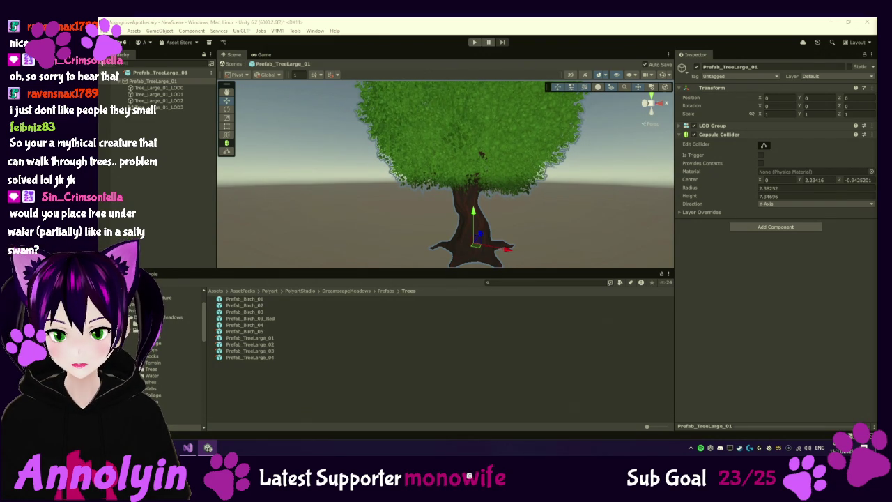
key("alt+Tab")
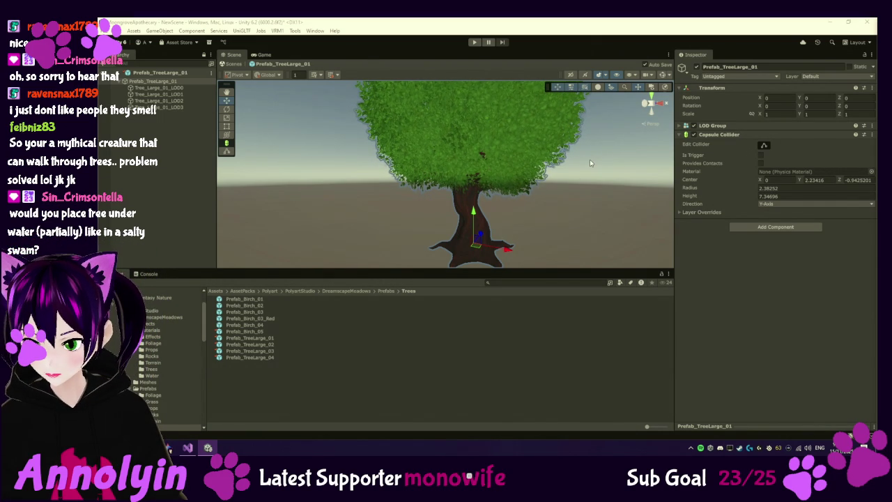
Step: Enter Play mode and wait for the Moongrove Apothecary title menu
left_click(474, 42)
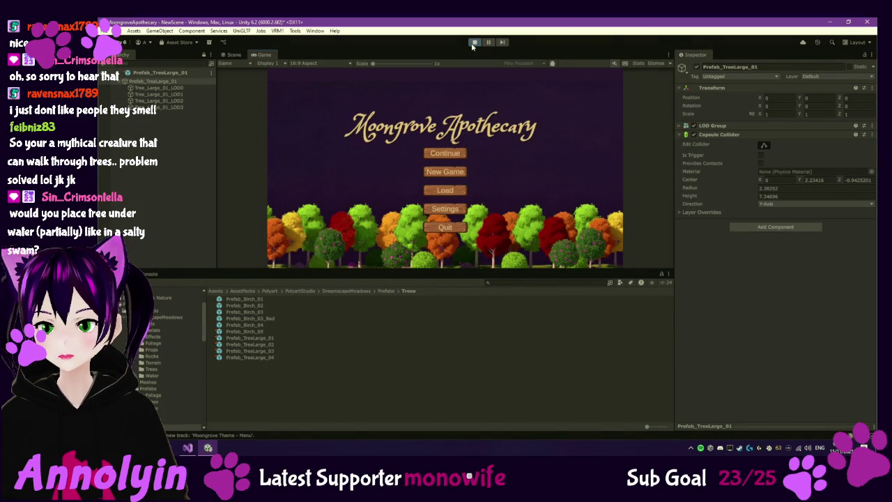
Step: Continue the saved game, walk into a large tree to test collision, then exit Play mode
left_click(446, 152)
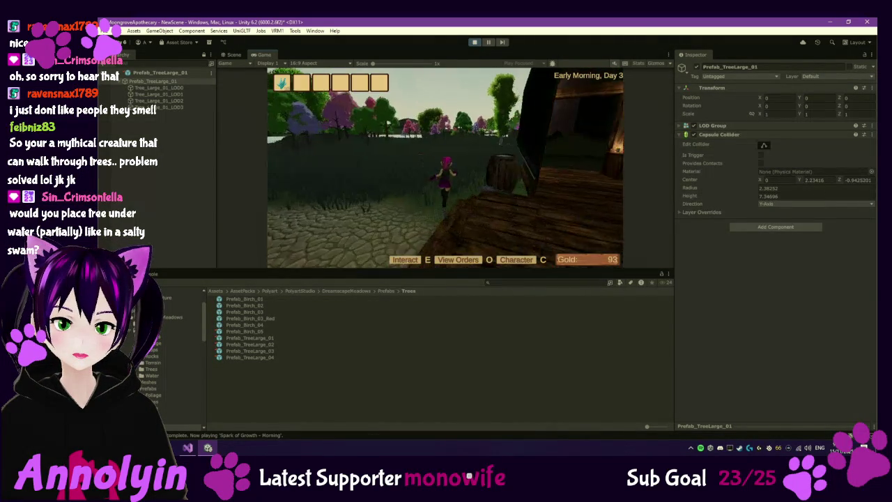
key("w")
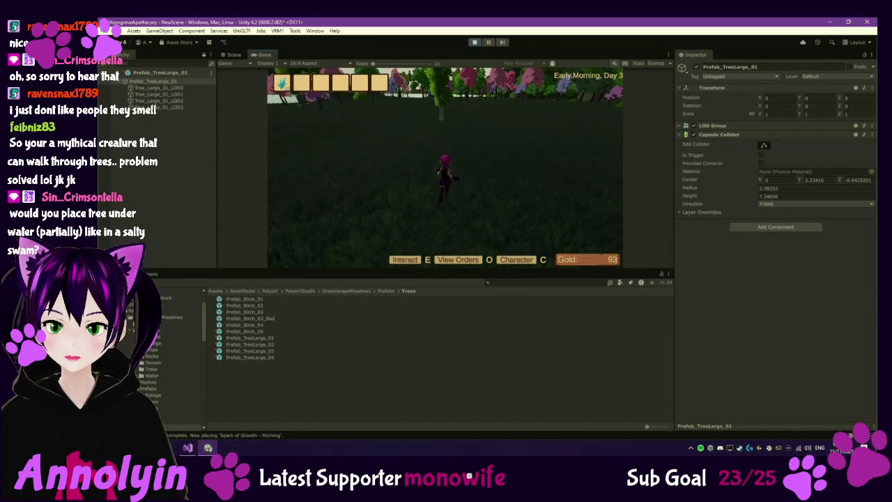
key("w")
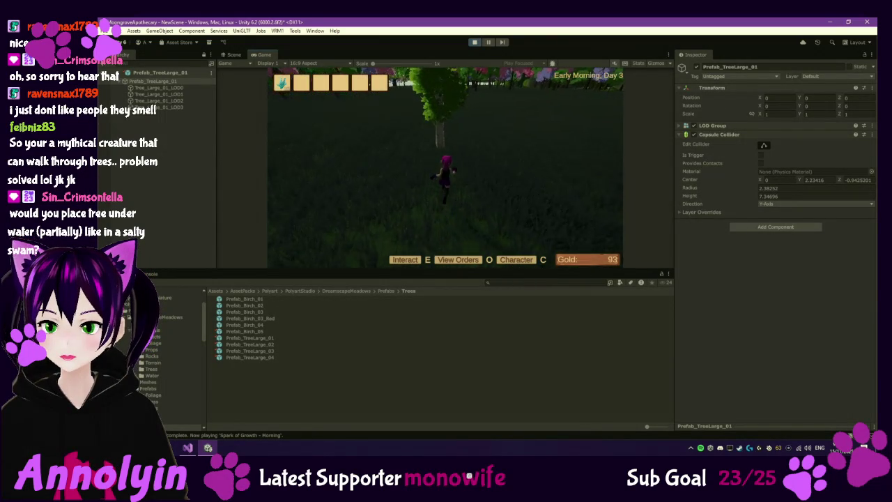
key("s")
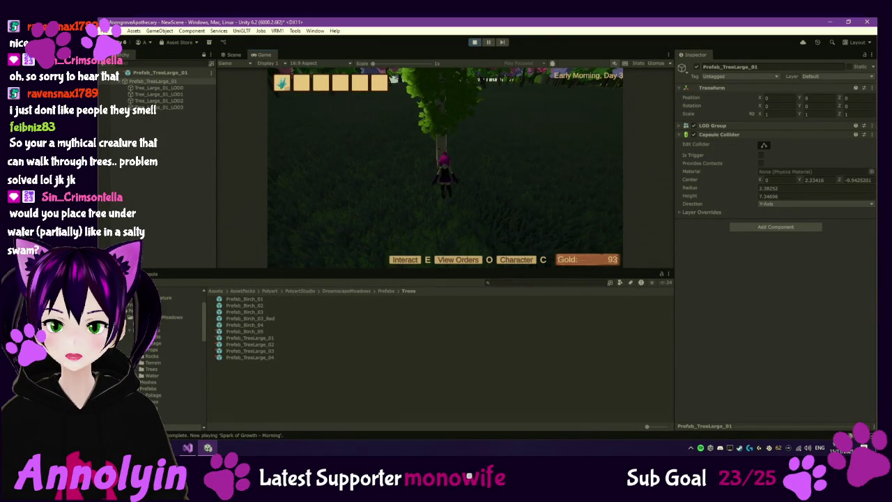
key("d")
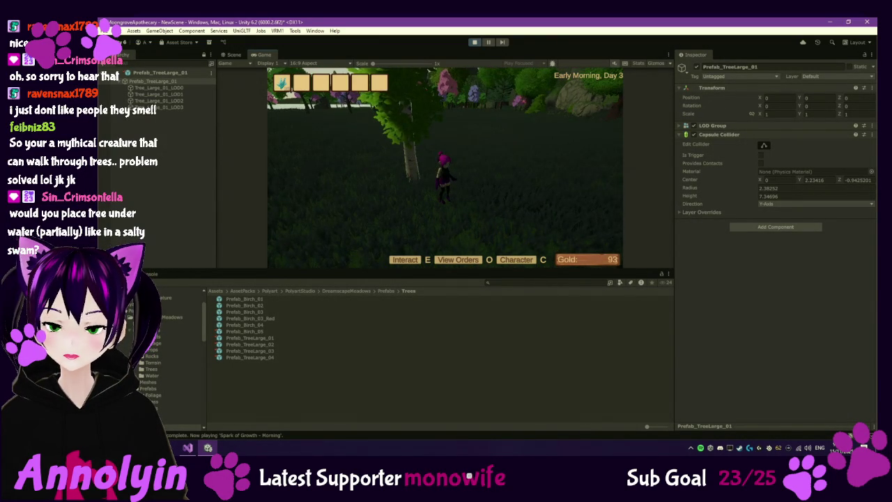
key("Escape")
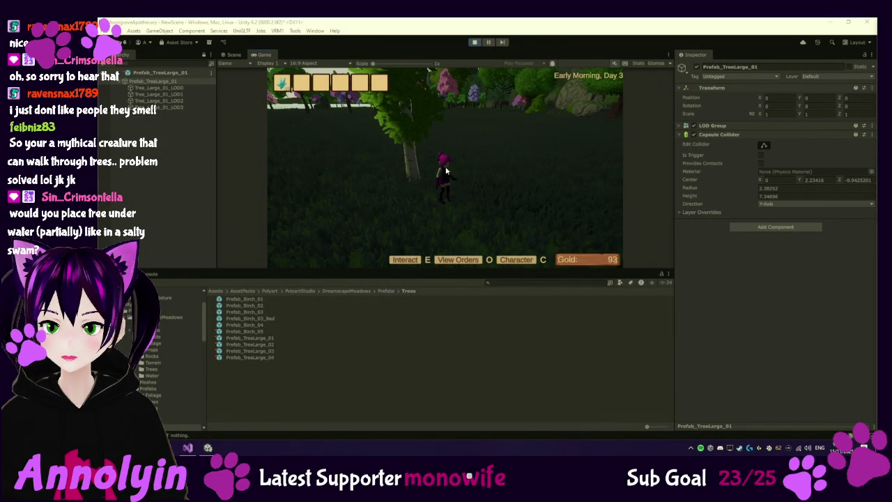
left_click(489, 41)
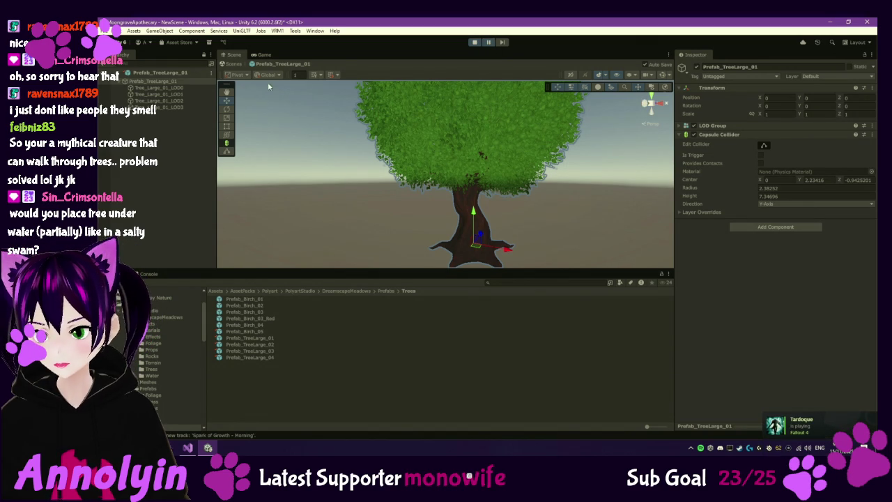
Step: Exit Prefab mode, show gizmos, frame the Player, and select Main Terrain for tree painting
left_click(104, 72)
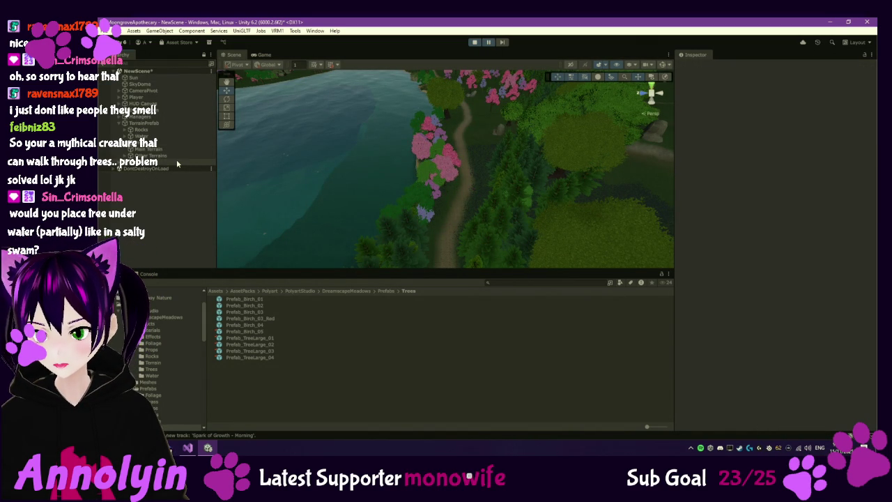
left_click(663, 66)
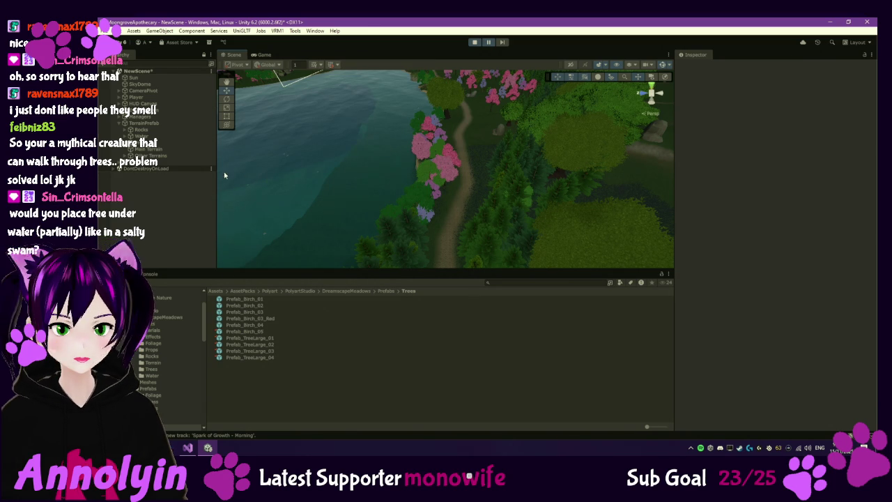
double_click(158, 99)
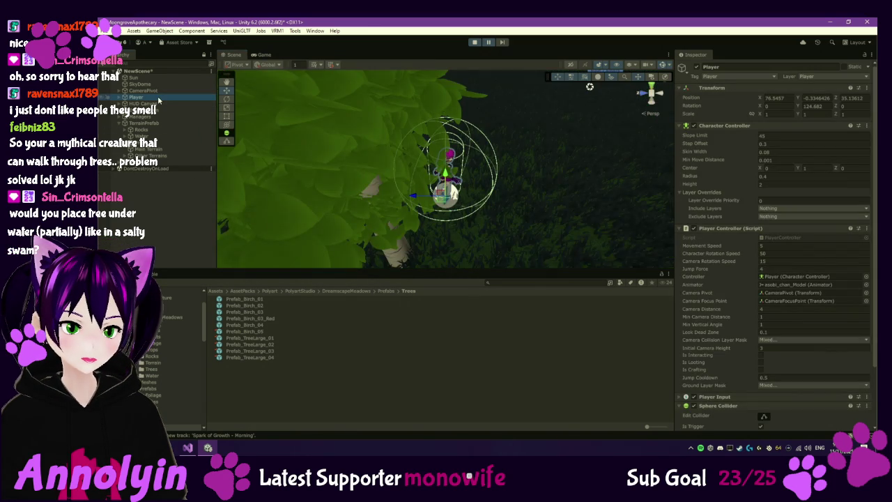
mouse_move(605, 198)
left_mouse_down()
mouse_move(513, 187)
mouse_move(481, 129)
left_mouse_up()
scroll(481, 129, "down", 5)
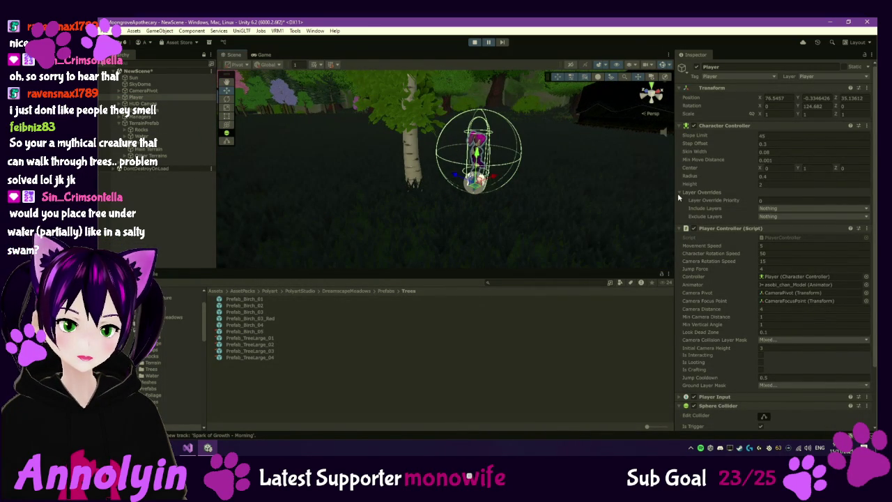
mouse_move(726, 206)
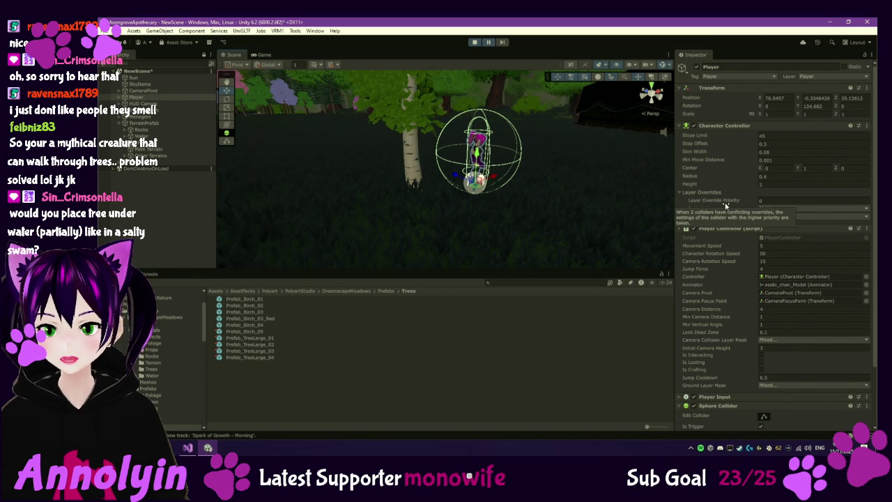
left_click(145, 150)
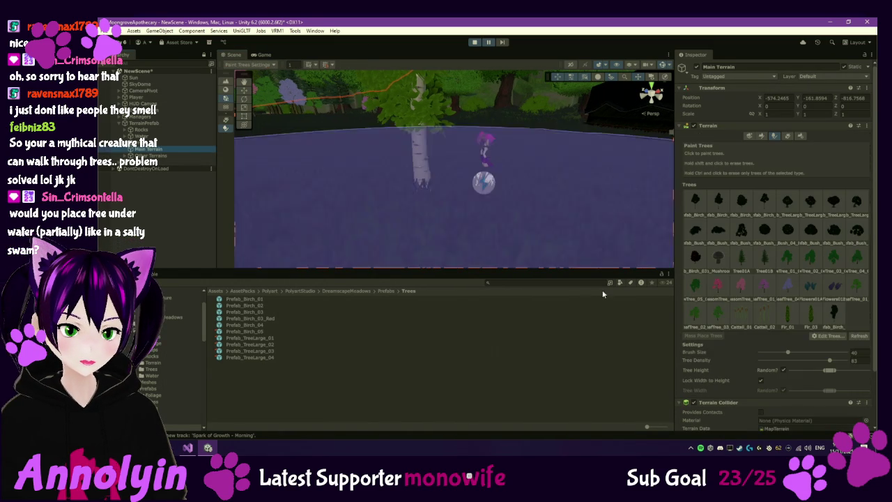
Step: Pan over the newly placed birch tree and select the Player to inspect its colliders
scroll(766, 314, "down", 1)
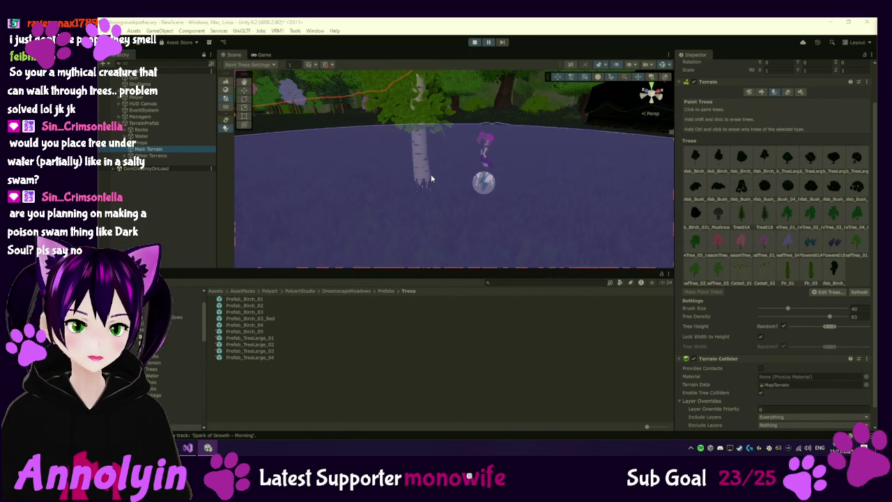
mouse_move(409, 131)
left_mouse_down()
mouse_move(395, 96)
mouse_move(348, 190)
mouse_move(559, 224)
mouse_move(628, 179)
mouse_move(667, 169)
mouse_move(476, 115)
mouse_move(404, 119)
mouse_move(447, 112)
mouse_move(418, 115)
left_mouse_up()
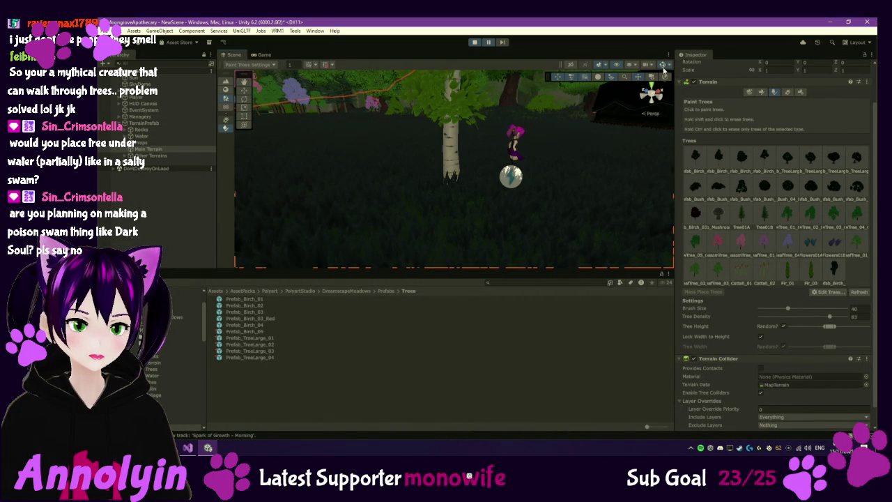
left_click(163, 97)
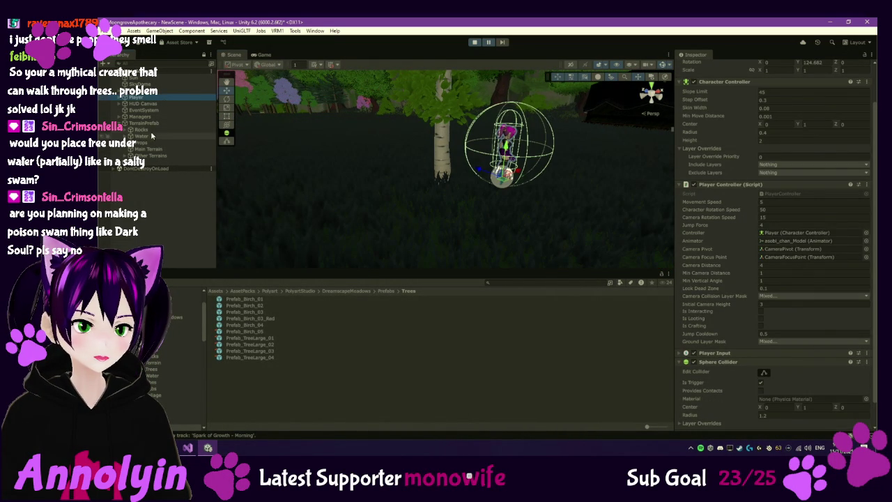
Step: Stop the game, collapse and deselect the Hierarchy, and open the PolyartStudio folder
left_click(152, 150)
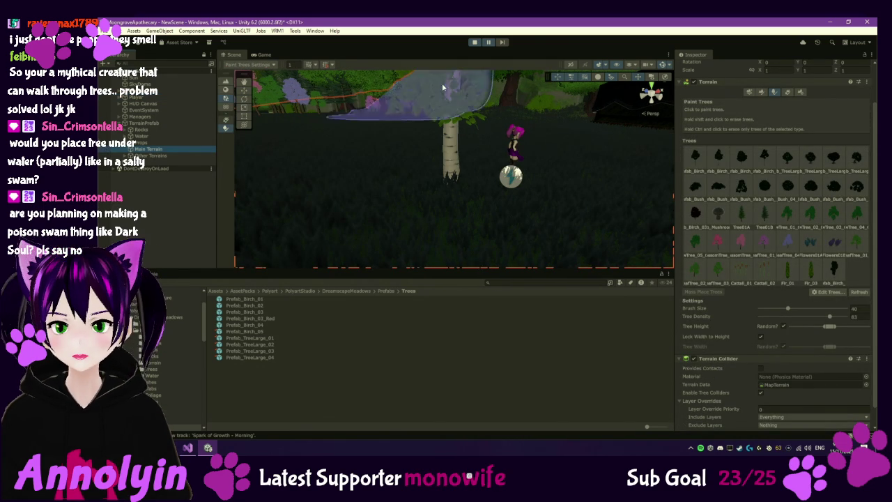
key("ctrl+p")
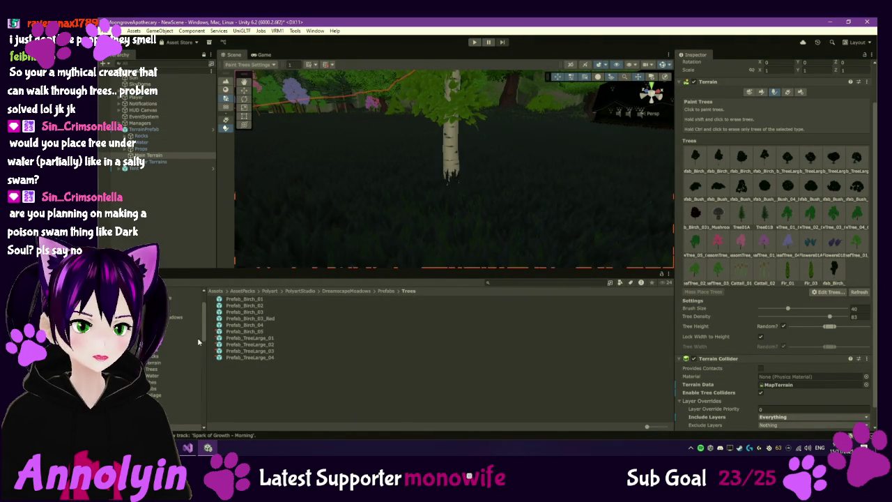
left_click(120, 132)
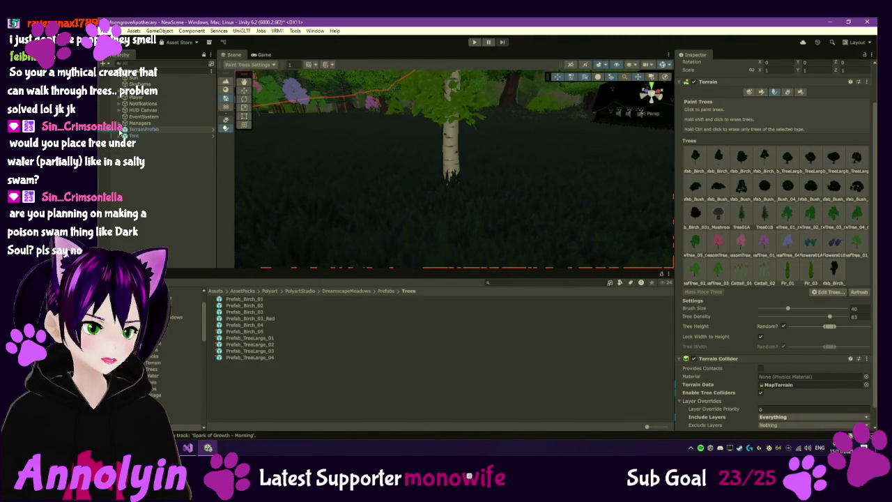
left_click(134, 199)
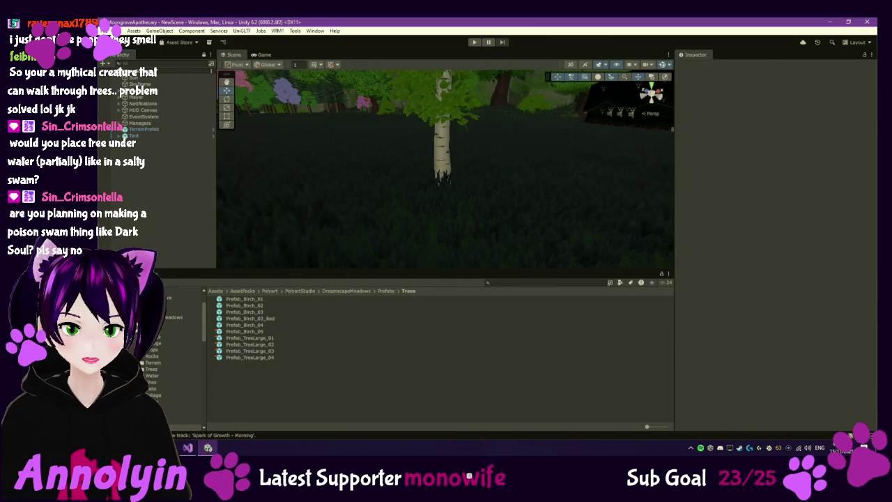
left_click(193, 310)
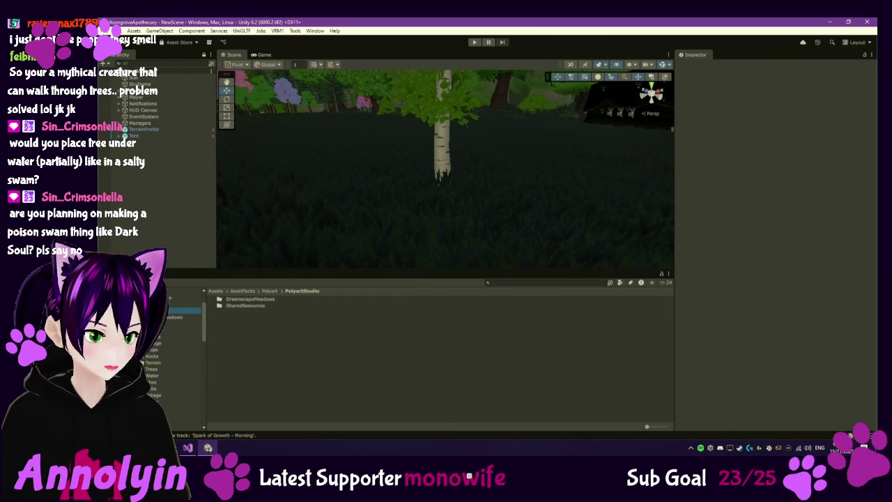
Step: Navigate from the Polyart folder into the project's Scripts folder
left_click(175, 341)
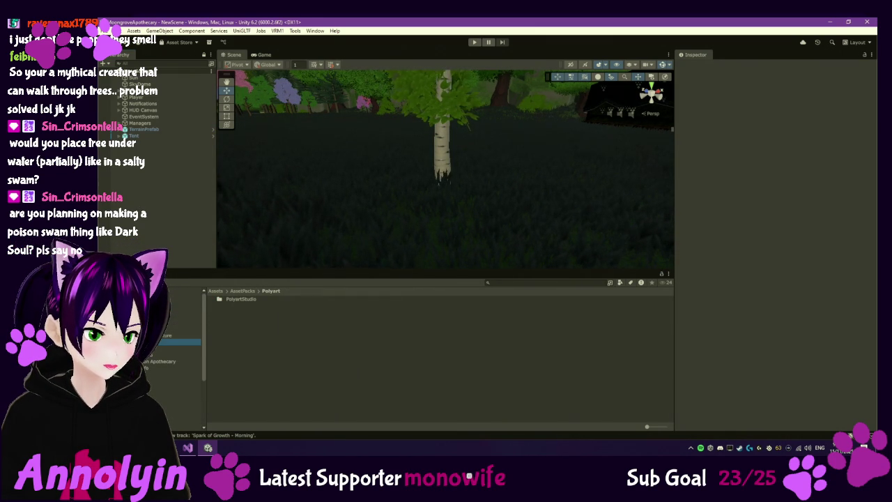
scroll(167, 349, "down", 2)
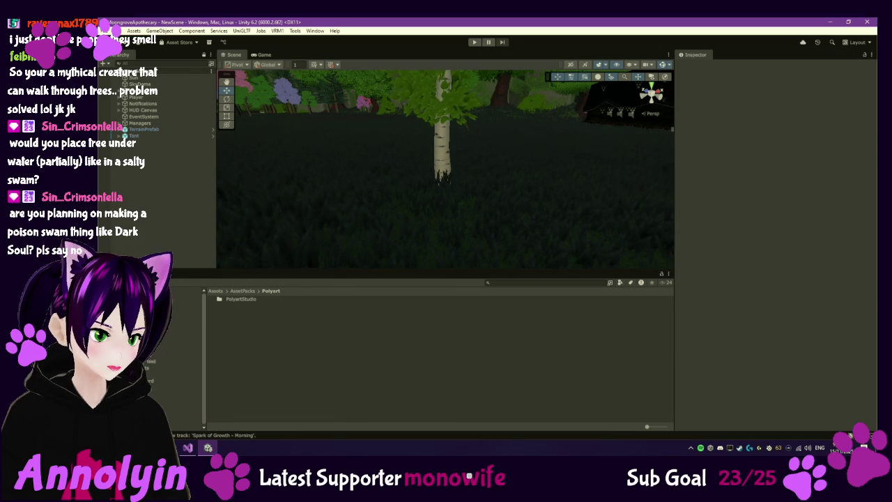
left_click(185, 414)
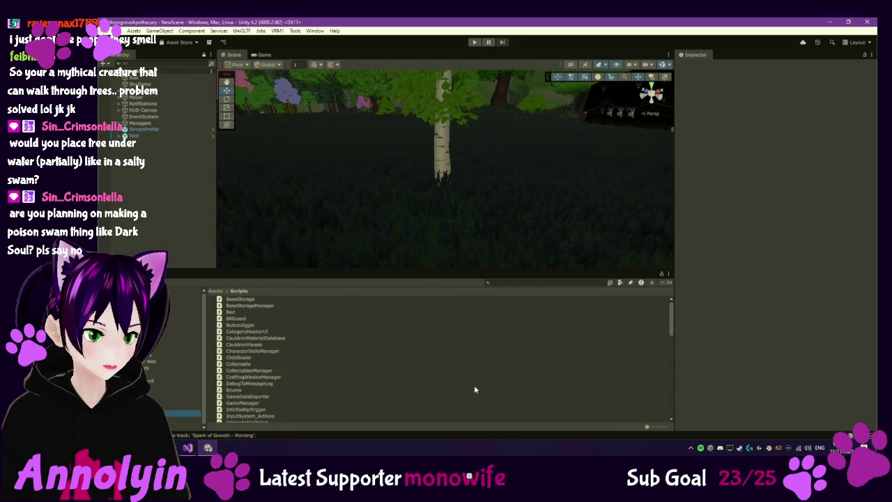
left_click(532, 370)
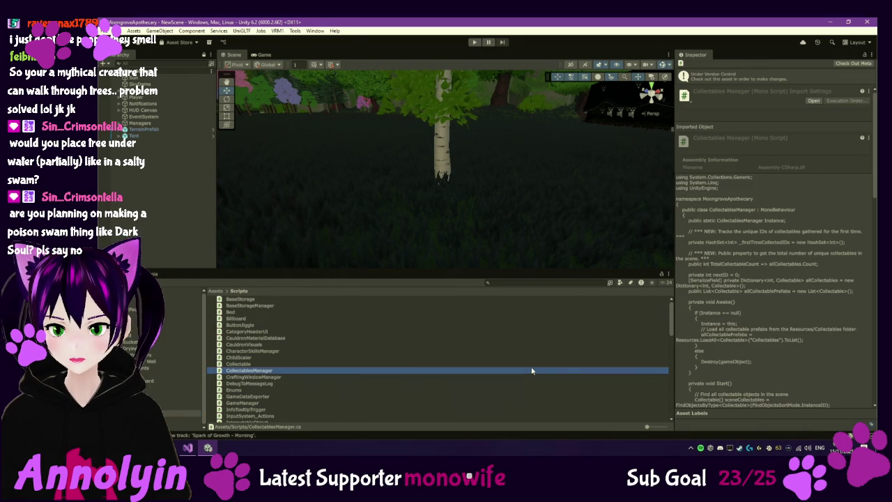
Step: Create a MonoBehaviour script named TerrainColliderReset and open it in the code editor
right_click(516, 364)
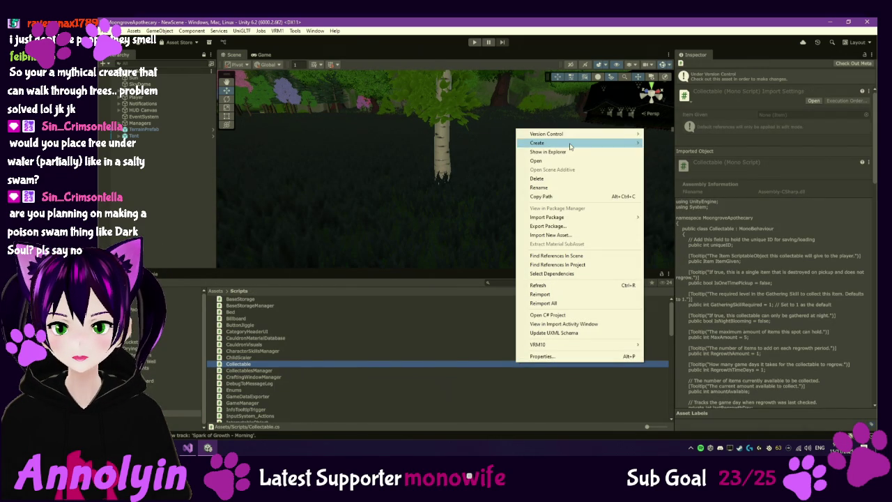
mouse_move(570, 145)
left_click(687, 160)
type("Tent")
key("Return")
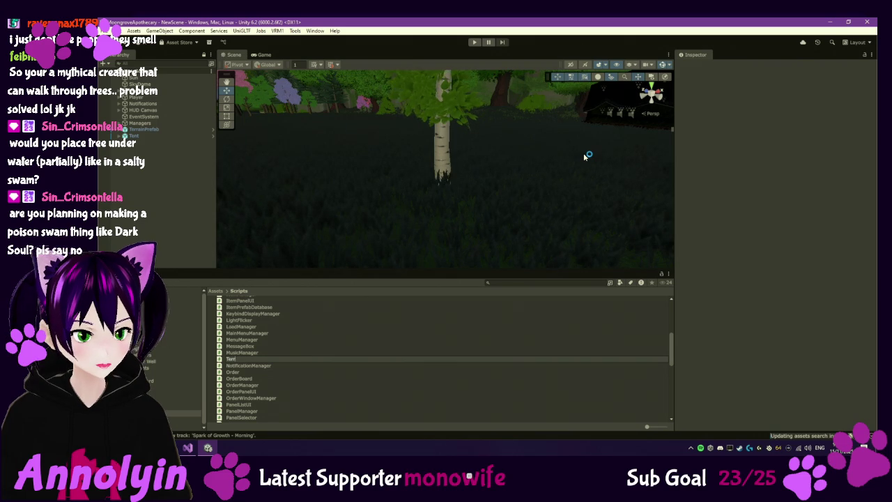
type("ainCollider")
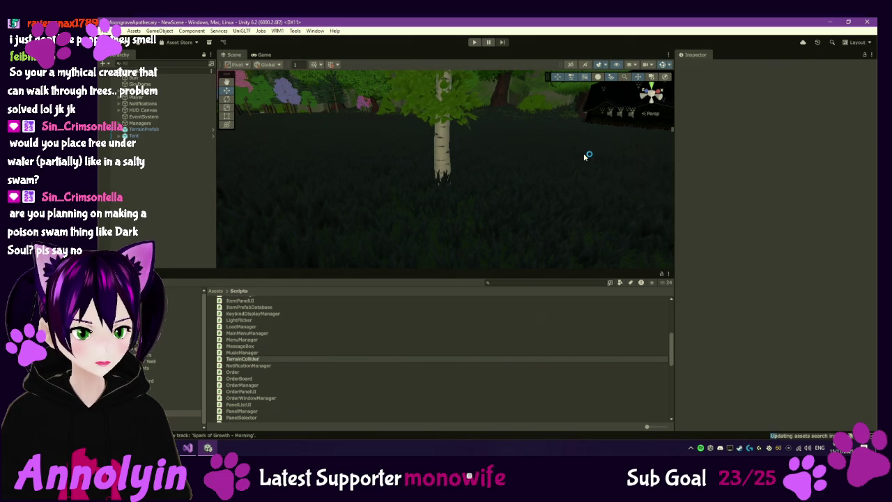
type("Reset")
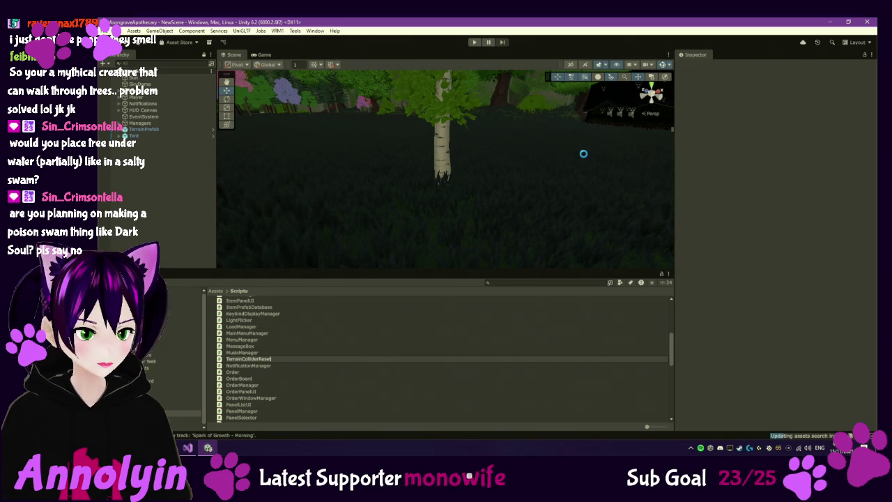
key("Return")
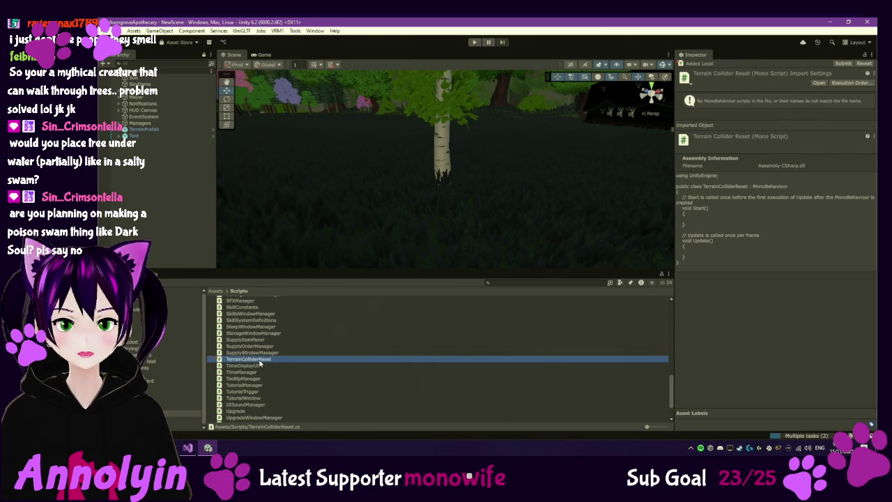
double_click(259, 360)
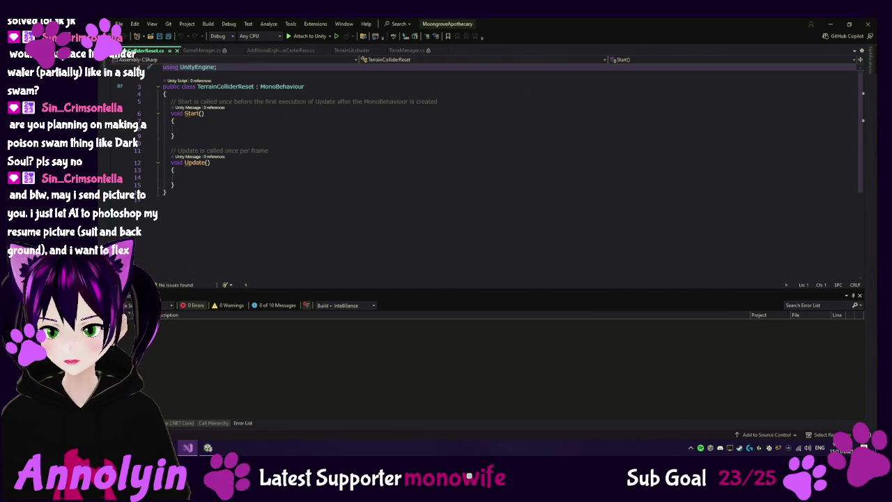
Step: Replace the script's contents with the pasted Awake collider-reset code
left_click(484, 199)
key("ctrl+a")
key("ctrl+v")
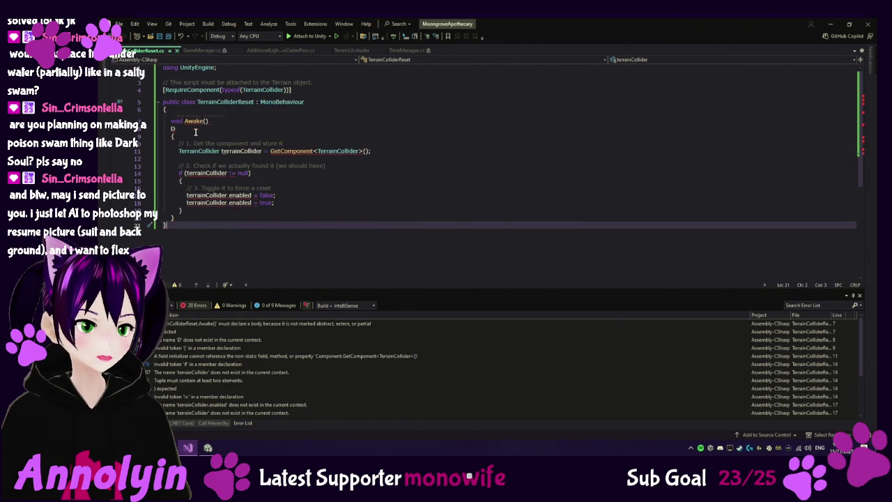
Step: Remove the stray 'D' line under Awake so the Error List shows 0 errors
left_click(193, 131)
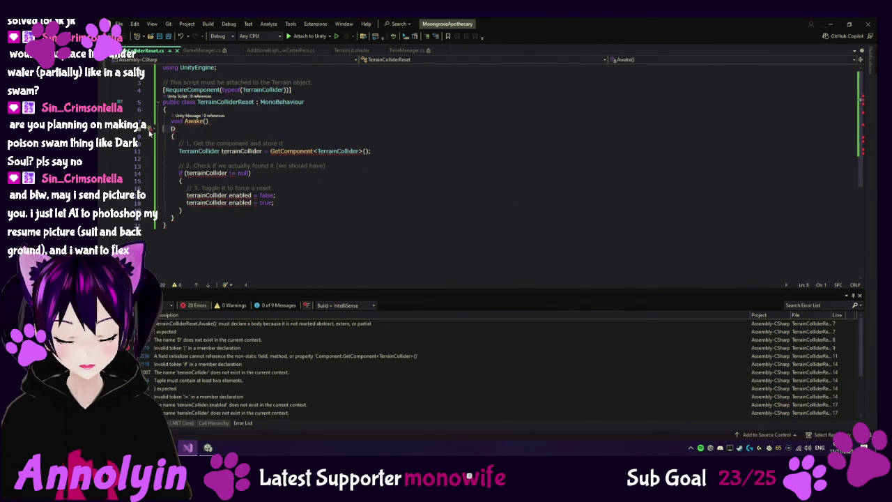
key("Delete")
key("BackSpace")
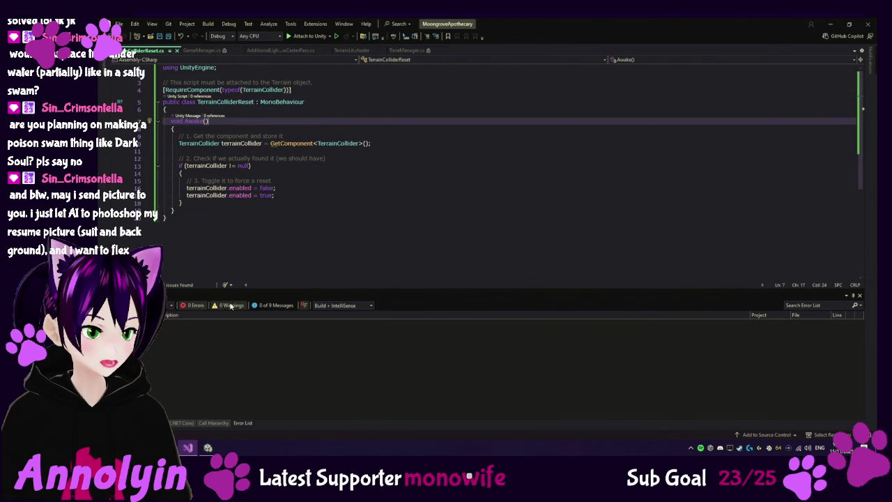
scroll(288, 218, "down", 5)
scroll(293, 251, "up", 5)
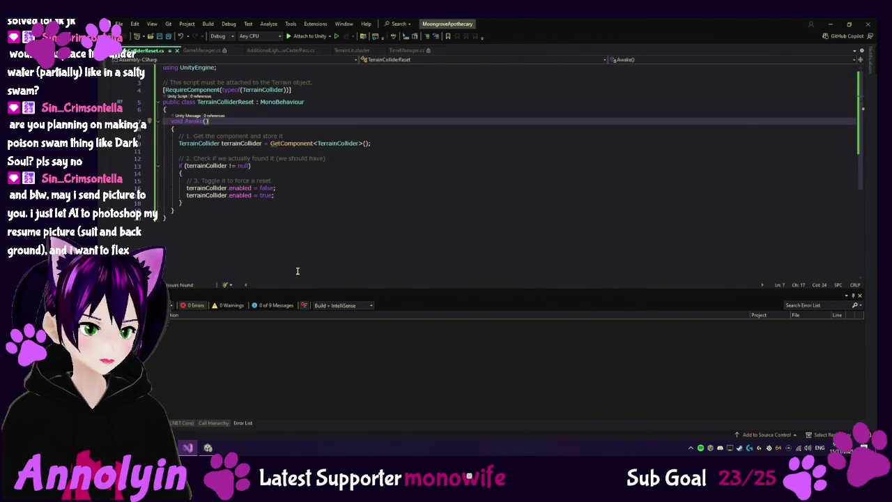
left_click(208, 448)
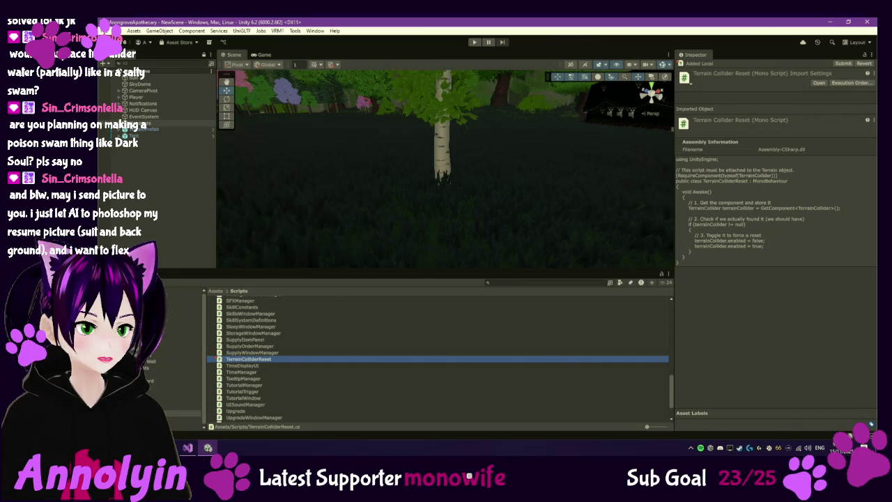
Step: Expand the terrain group in the Hierarchy and select Main Terrain
left_click(120, 130)
left_click(151, 156)
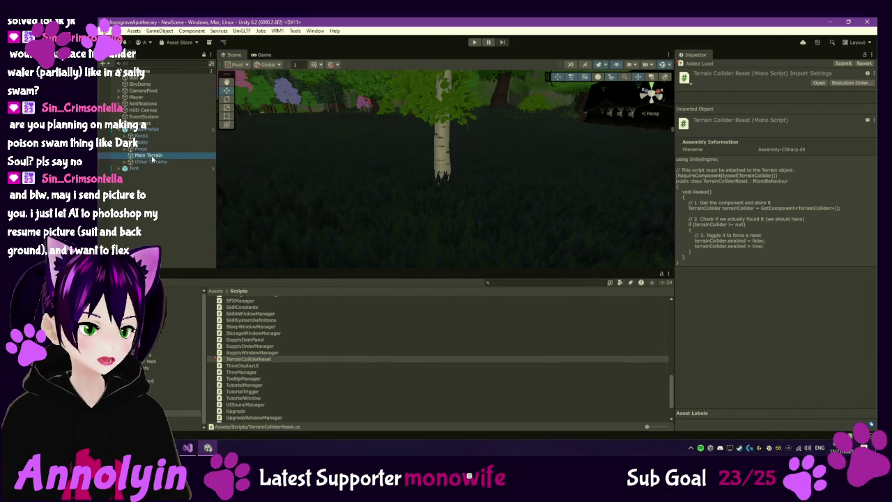
Step: Add the TerrainColliderReset component to Main Terrain and enter Play mode
left_click(681, 127)
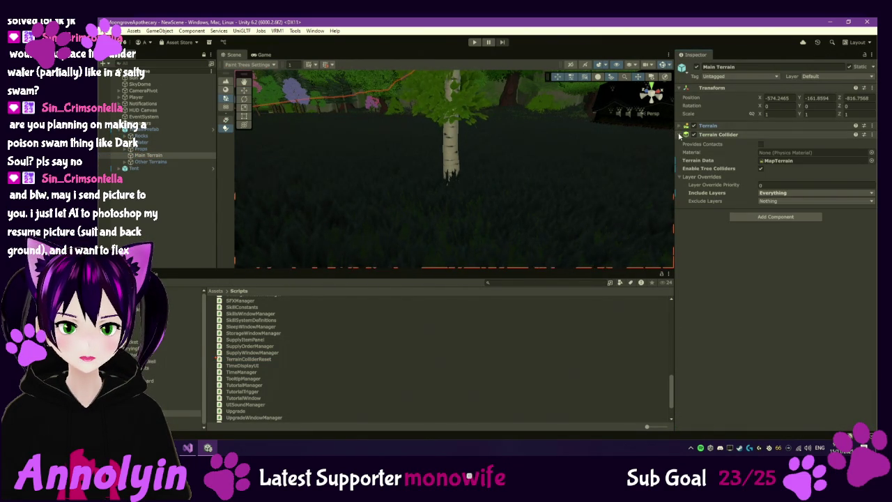
left_click_drag(248, 359, 774, 309)
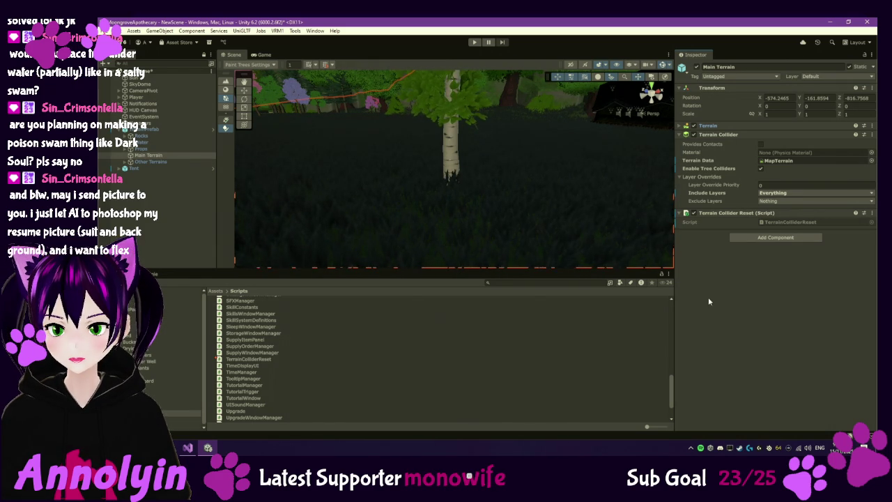
left_click(474, 43)
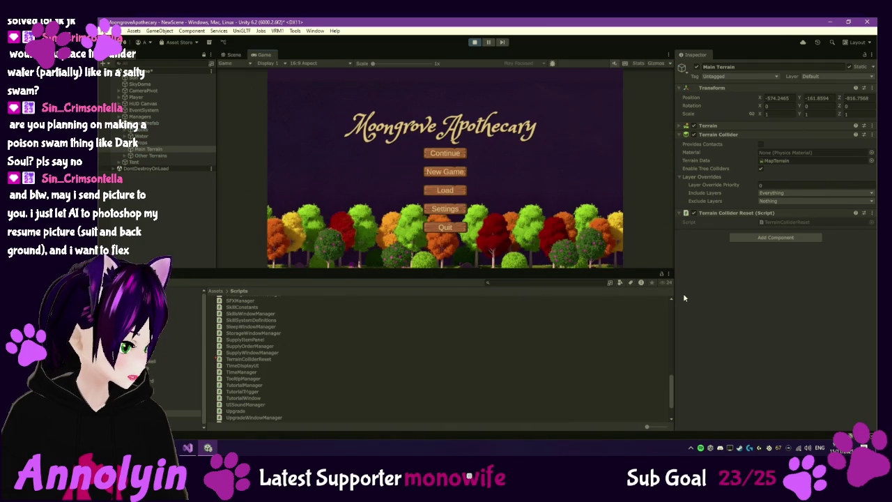
Step: Enter the game and walk the character through the doorway into the field among the trees
left_click(457, 190)
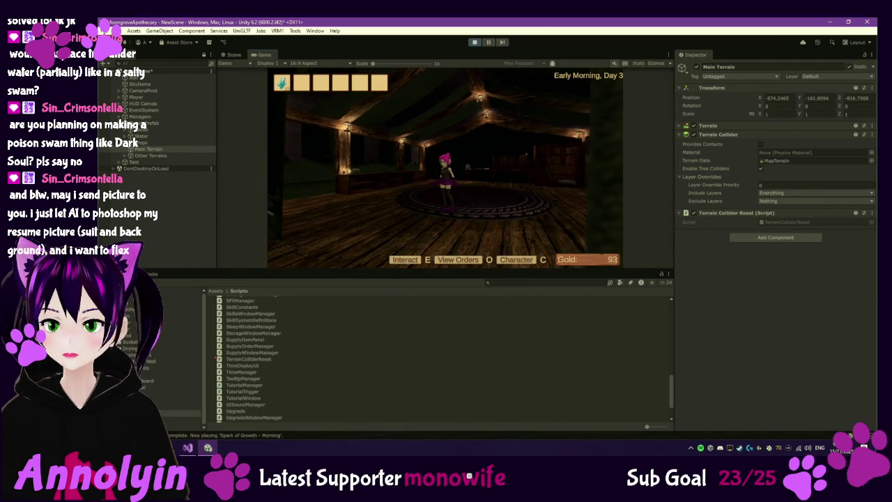
key("w")
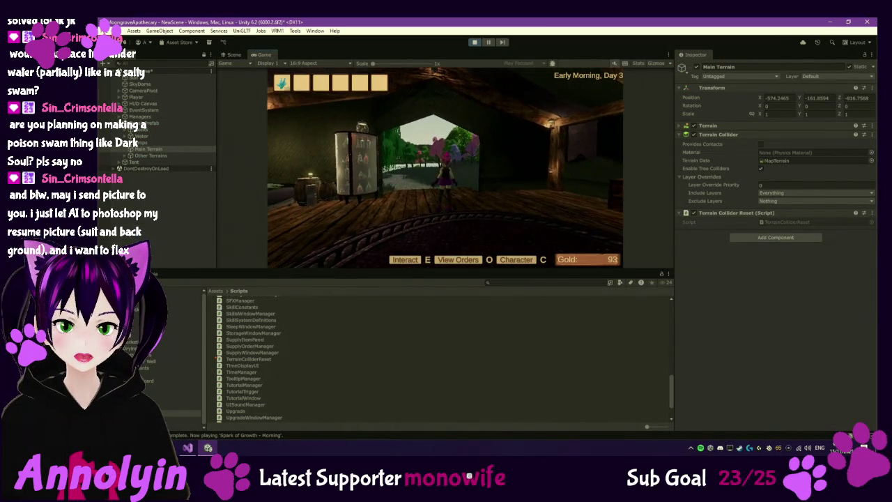
key("w")
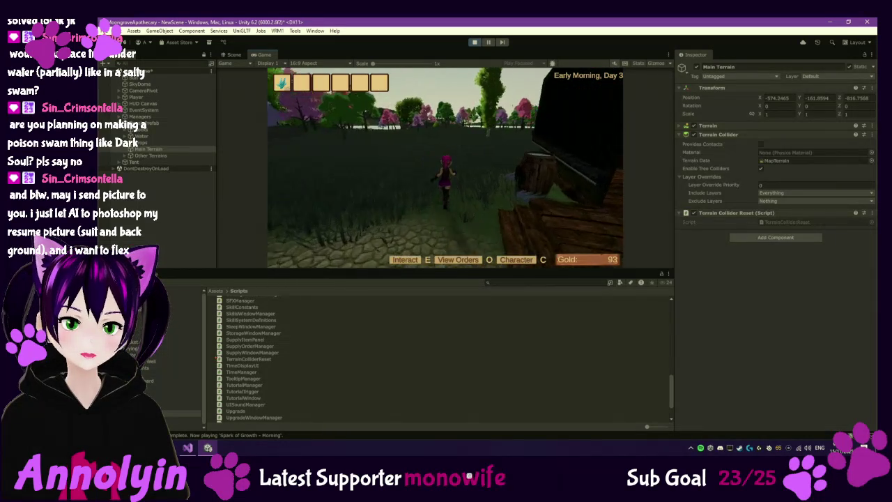
key("w")
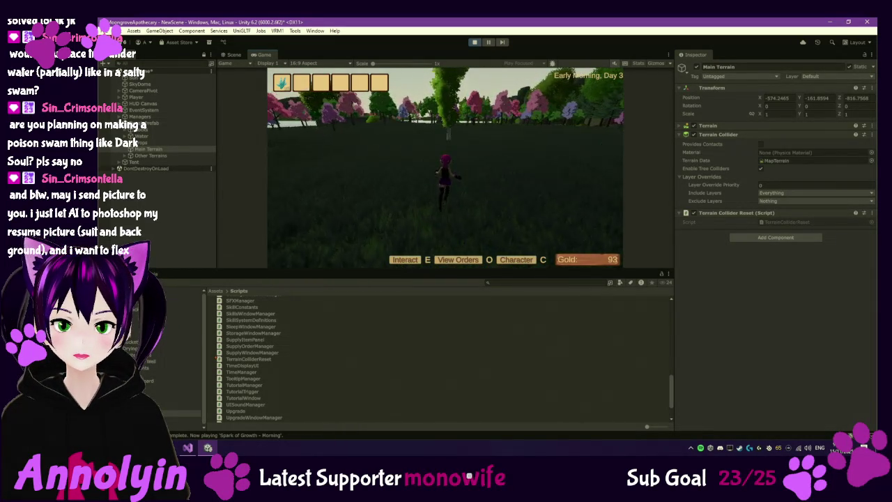
key("w")
key("d")
Step: Walk along the dark wall past the lit cabin, then pause and stop the play test
key("w")
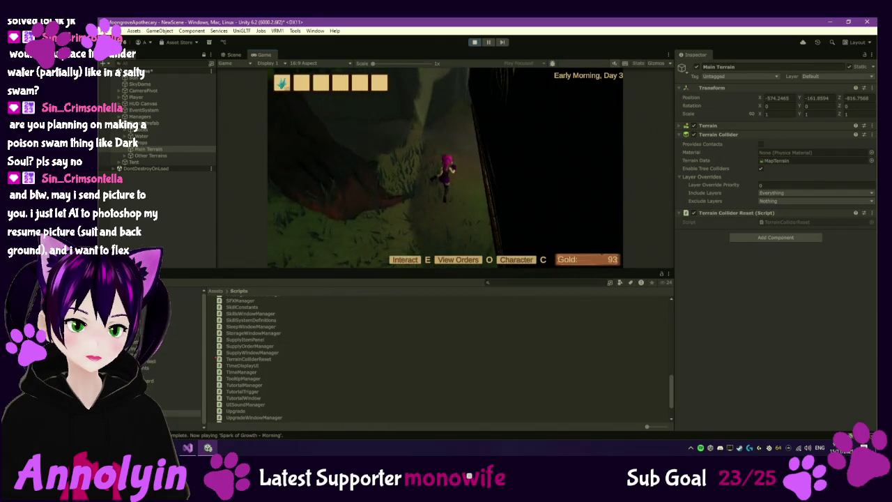
key("w")
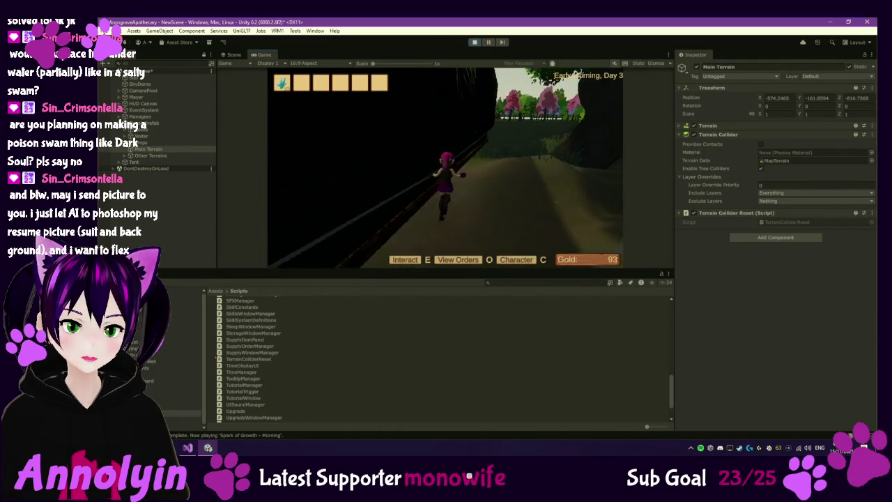
key("w")
key("w")
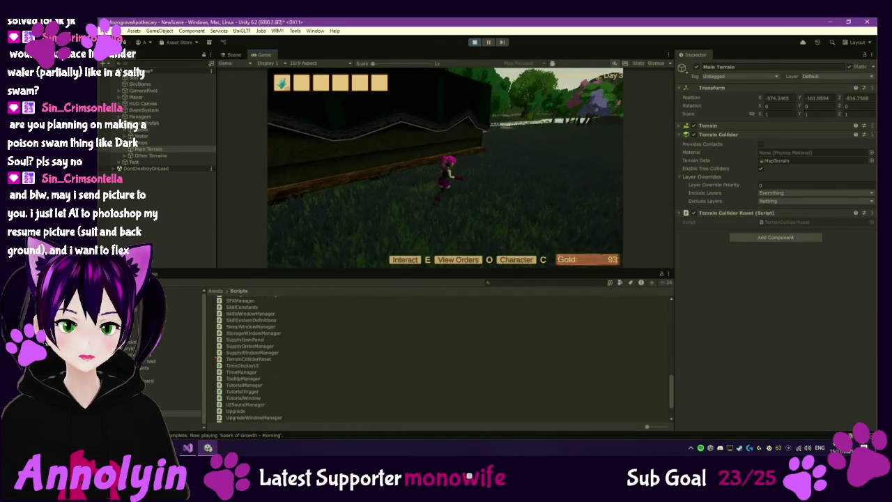
key("w")
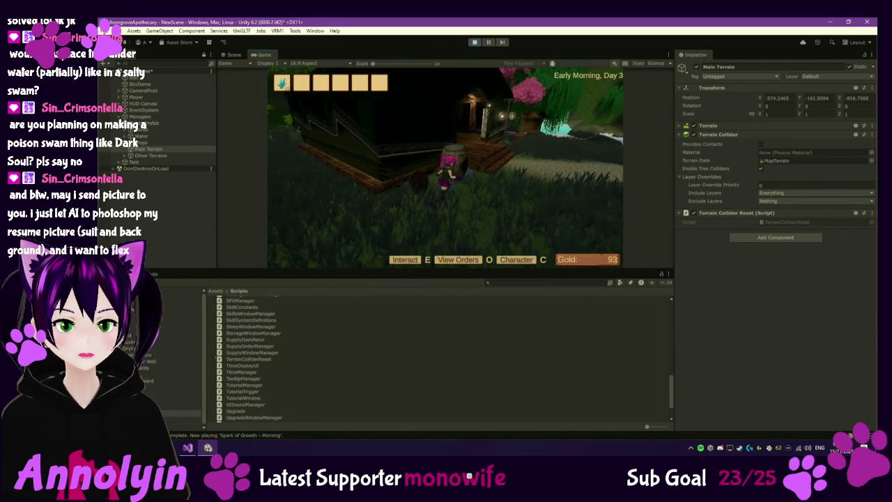
key("w")
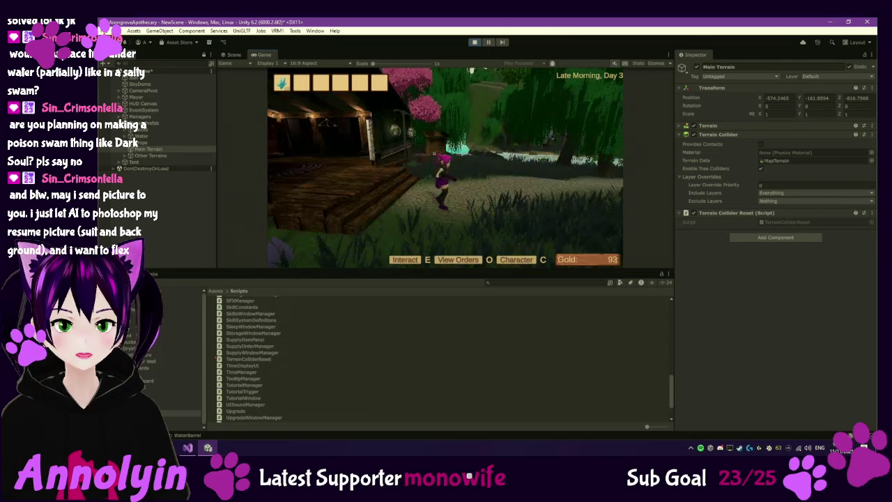
key("w")
key("Escape")
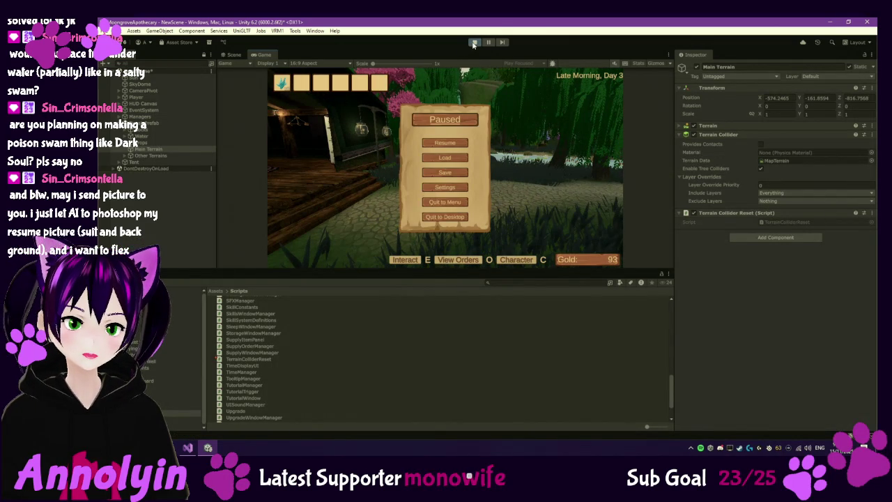
left_click(474, 43)
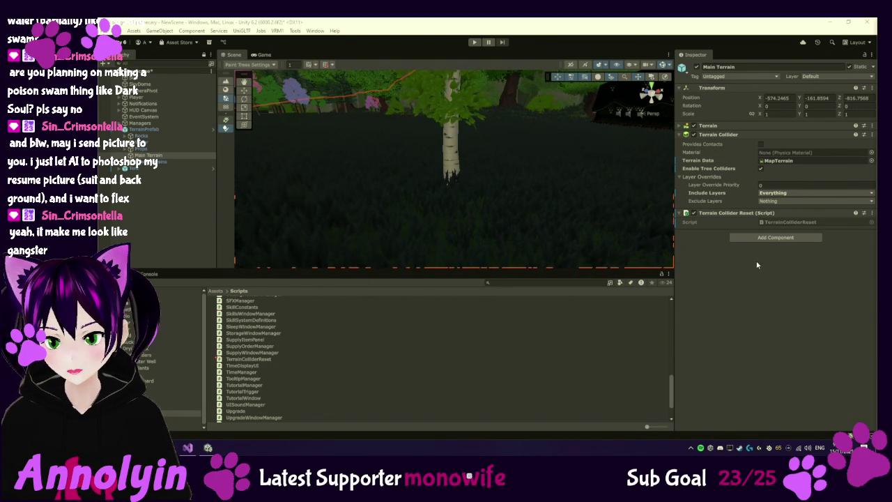
Step: Review TerrainColliderReset.cs in Visual Studio, then return to Unity to recompile
left_click(187, 447)
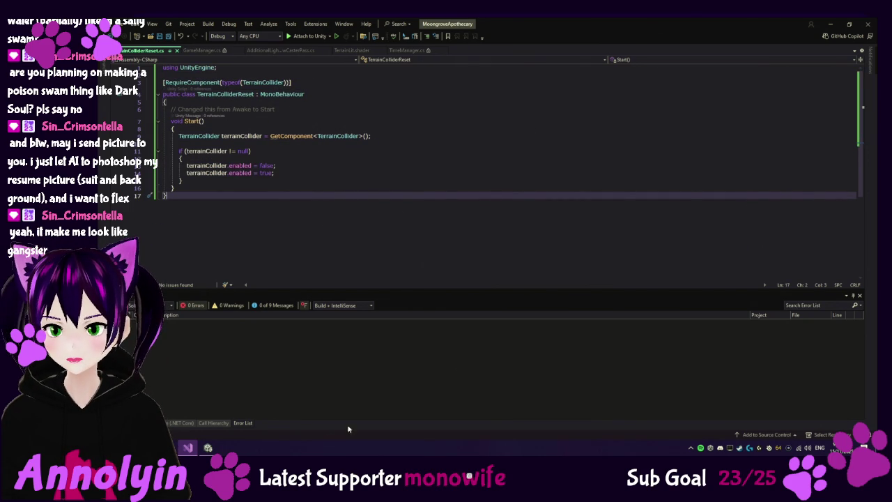
left_click(208, 447)
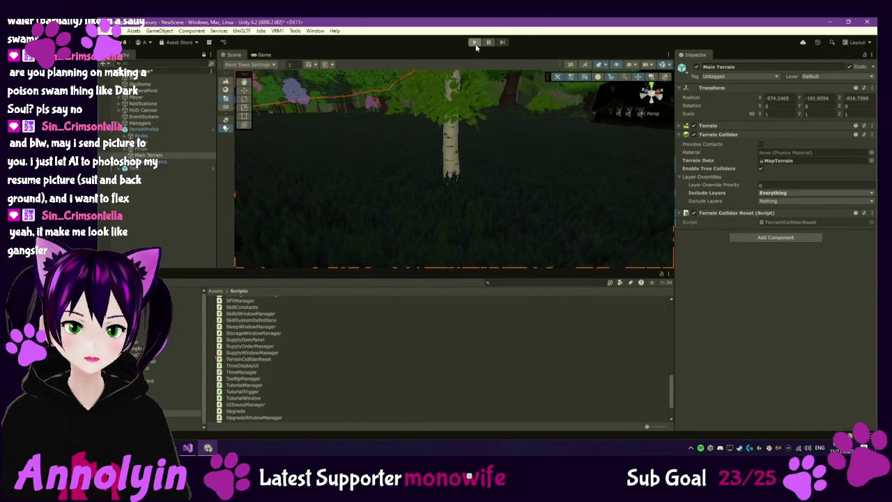
Step: Play-test the saved game, walking out of the apothecary past the birch tree, then pause
left_click(474, 43)
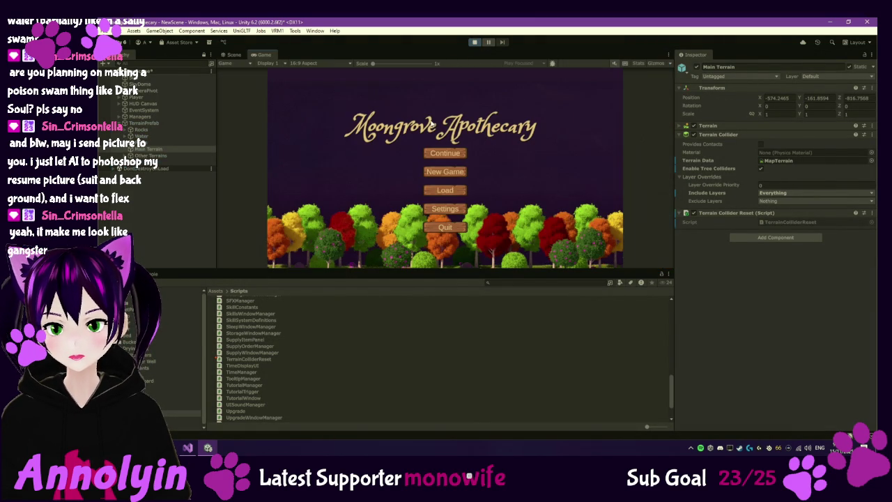
left_click(450, 152)
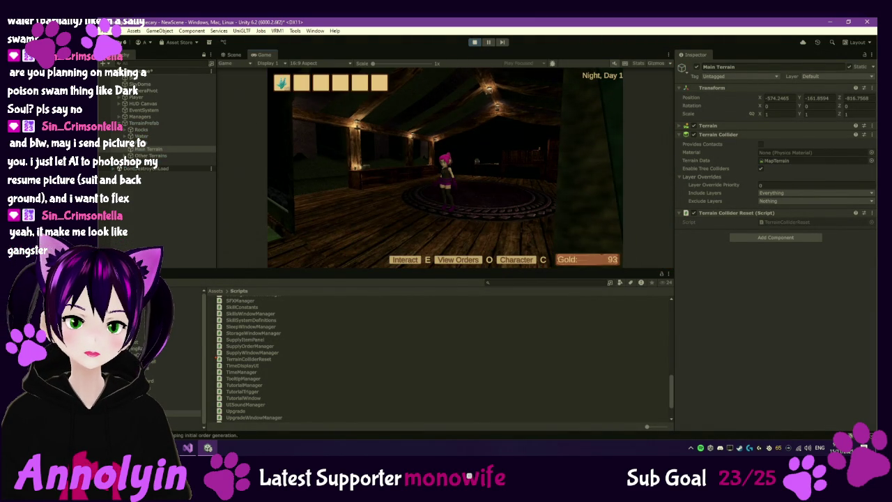
key("w")
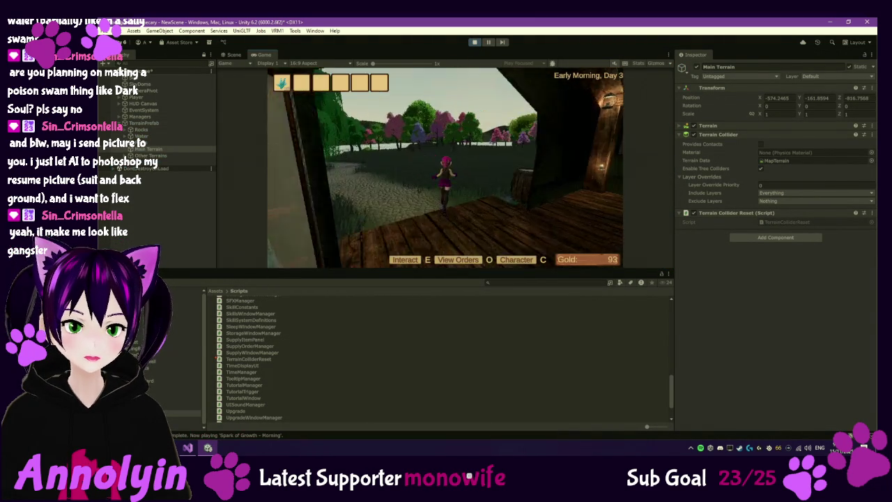
key("w")
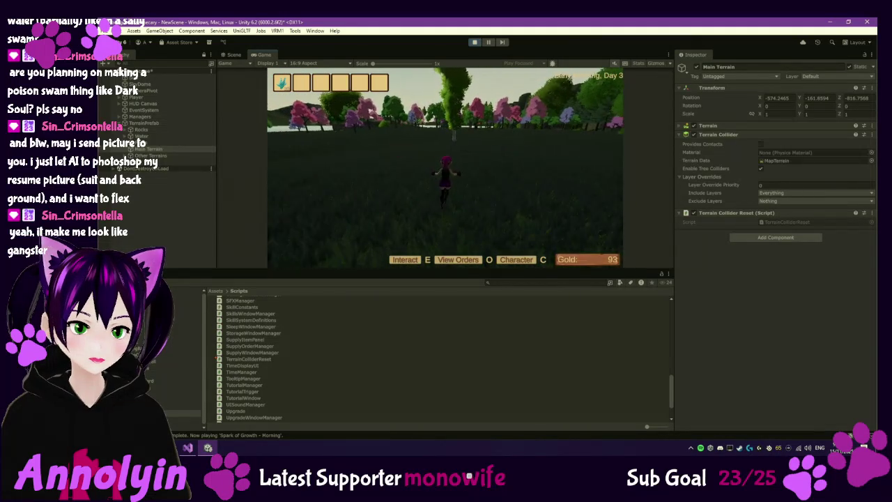
key("w")
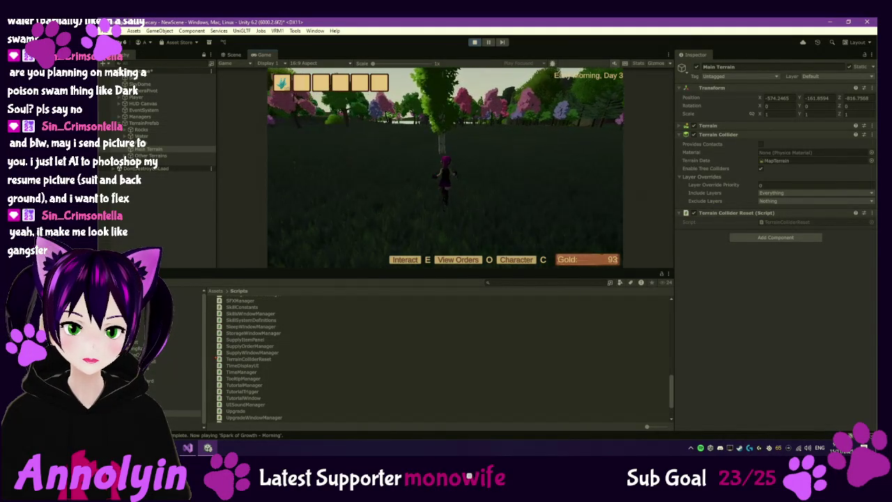
key("w")
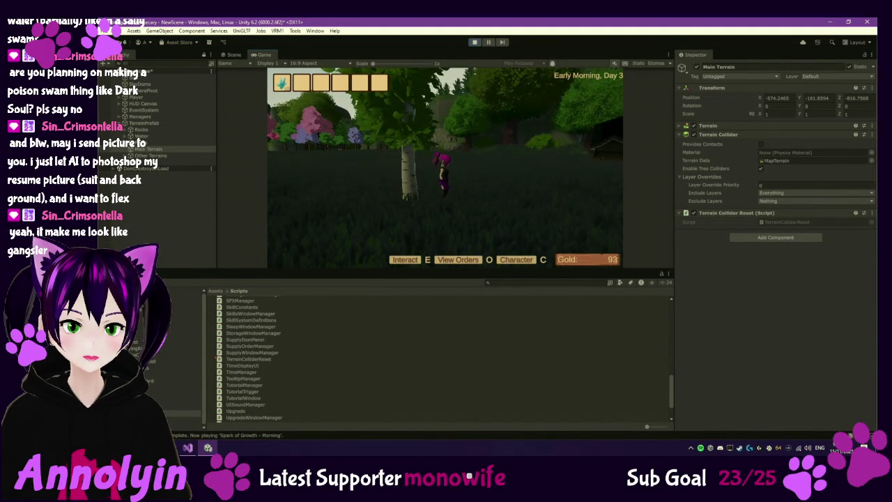
key("Escape")
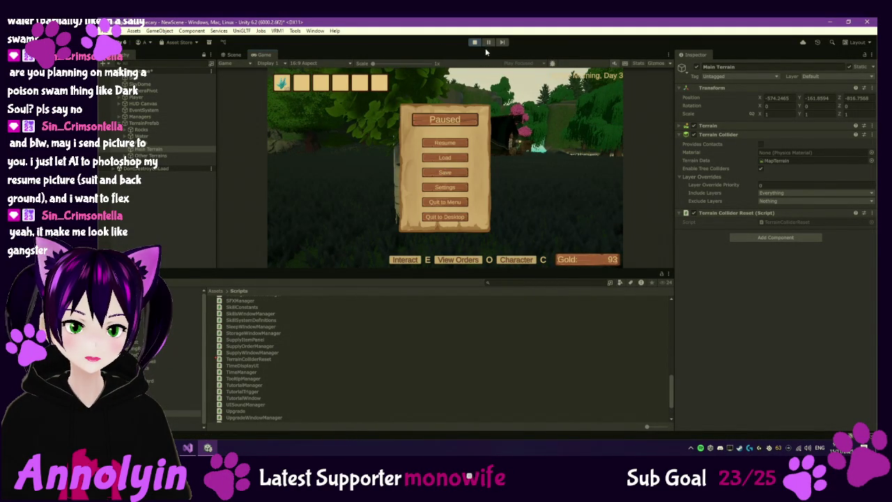
left_click(489, 42)
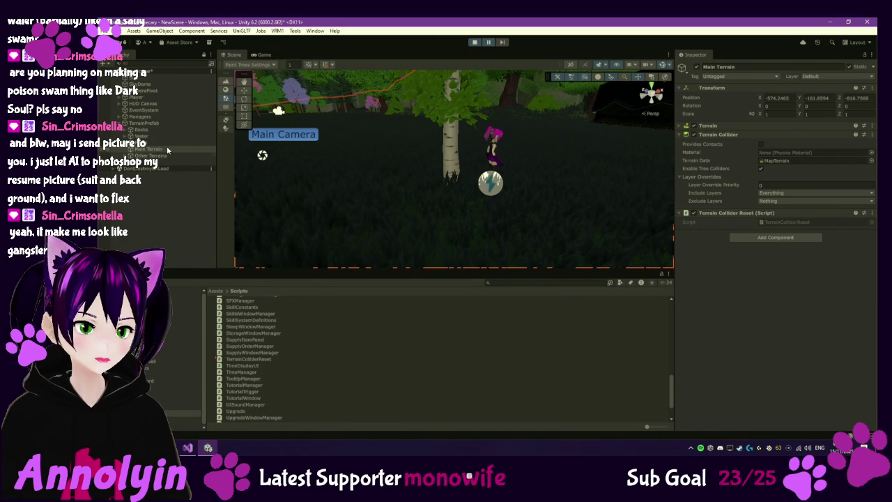
left_click(167, 96)
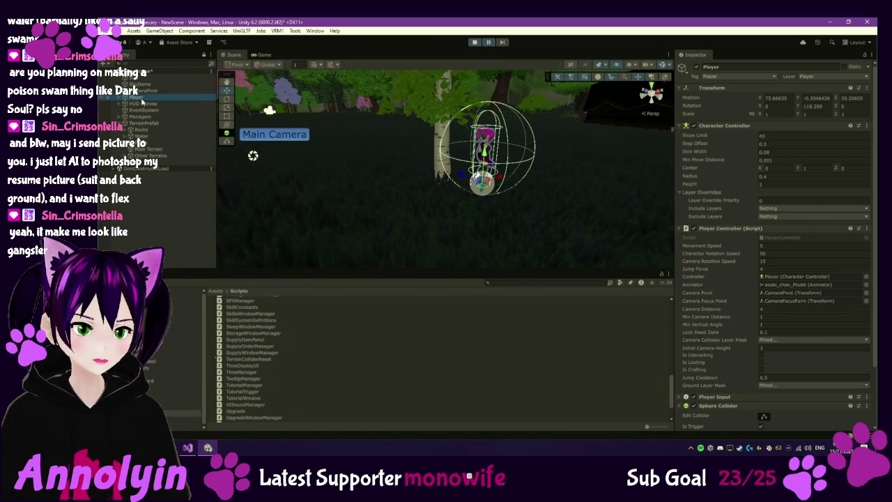
mouse_move(390, 188)
left_mouse_down()
mouse_move(446, 177)
mouse_move(368, 199)
left_mouse_up()
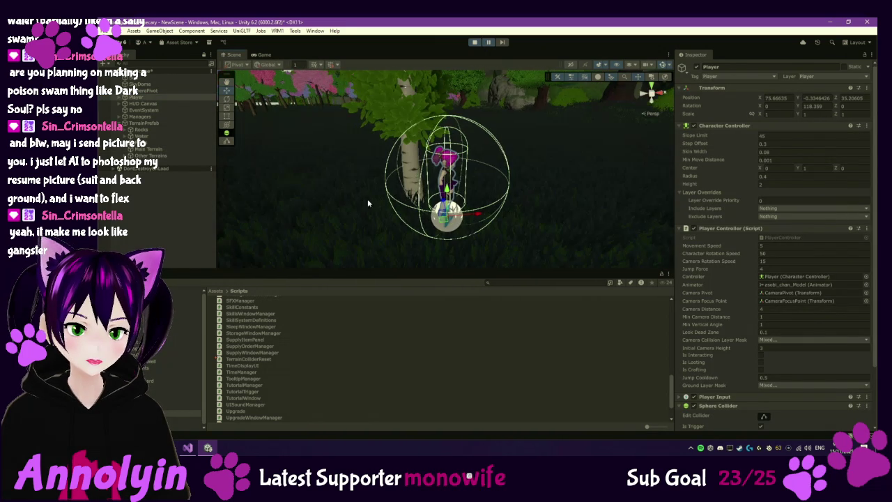
left_click(173, 151)
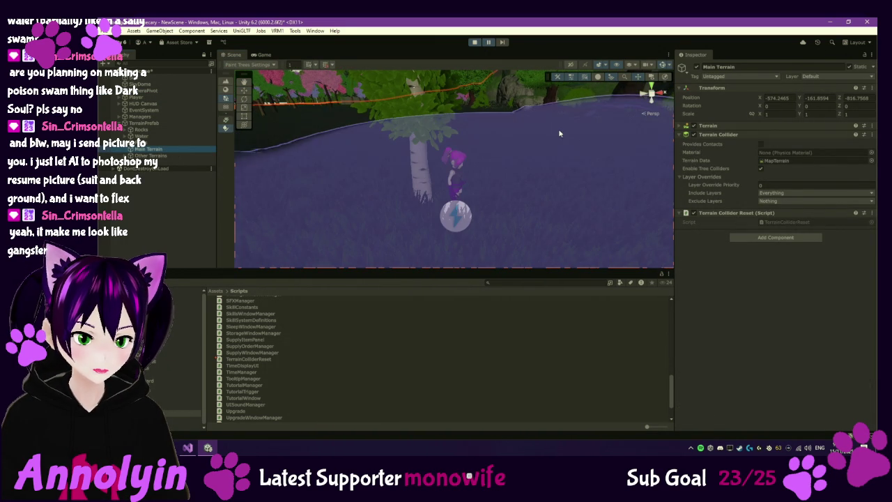
left_click_drag(536, 149, 559, 135)
scroll(565, 140, "down", 10)
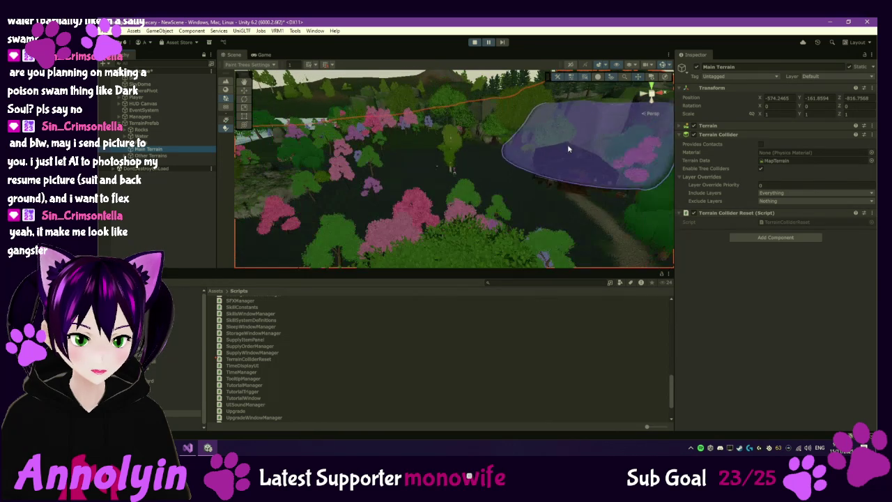
mouse_move(471, 168)
left_mouse_down()
mouse_move(653, 200)
mouse_move(434, 199)
left_mouse_up()
scroll(439, 192, "up", 8)
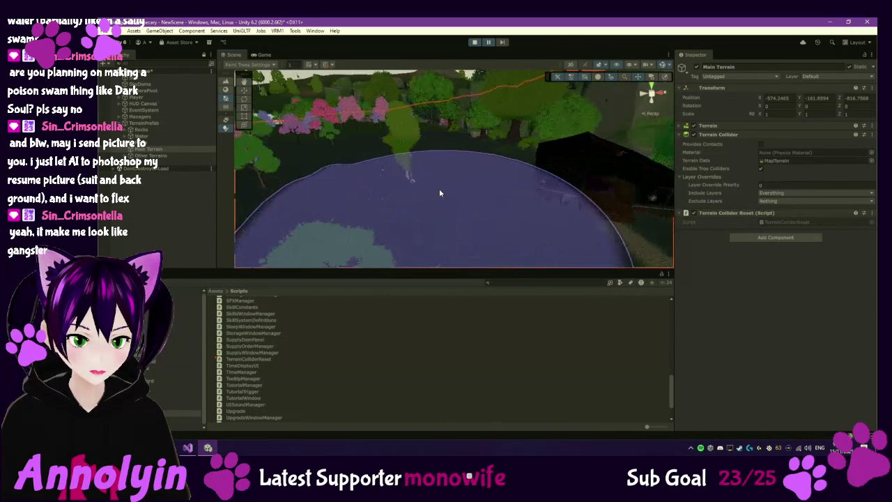
scroll(433, 188, "up", 10)
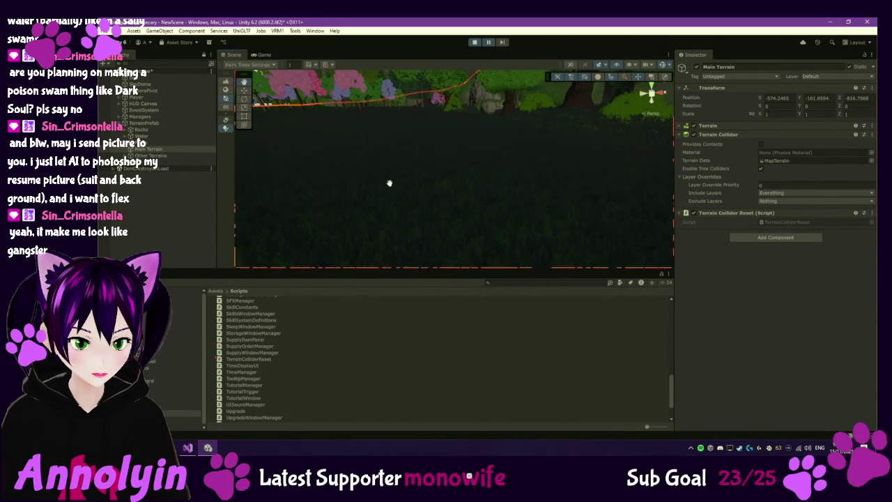
scroll(523, 142, "down", 5)
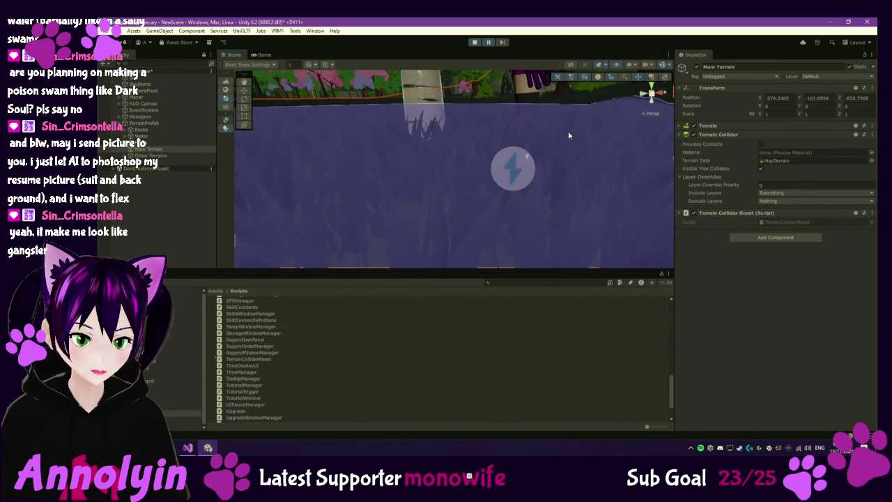
scroll(568, 135, "down", 3)
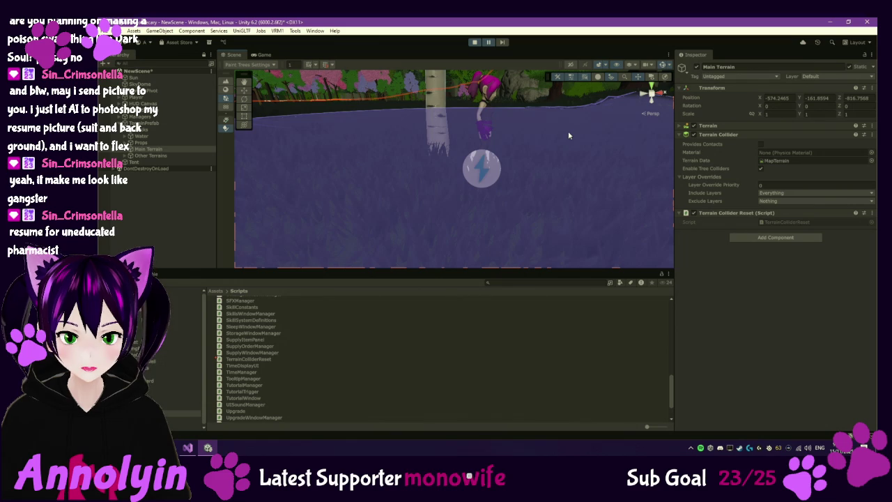
scroll(568, 134, "down", 2)
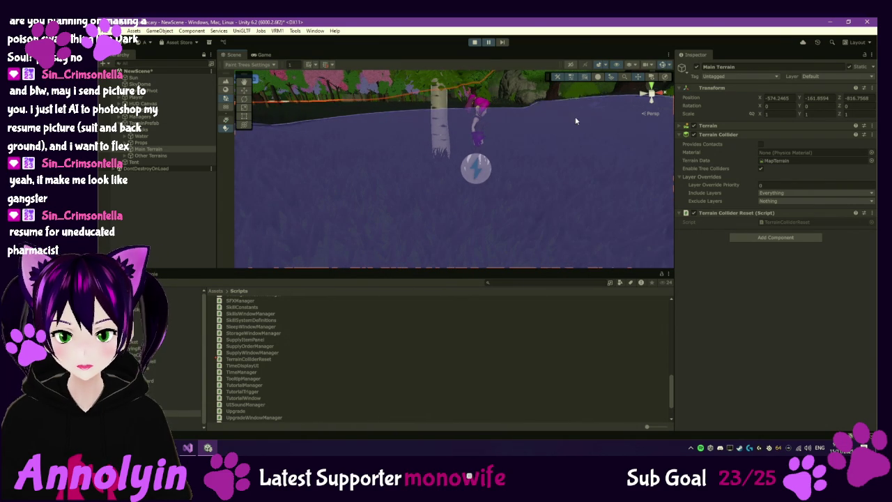
left_click(475, 43)
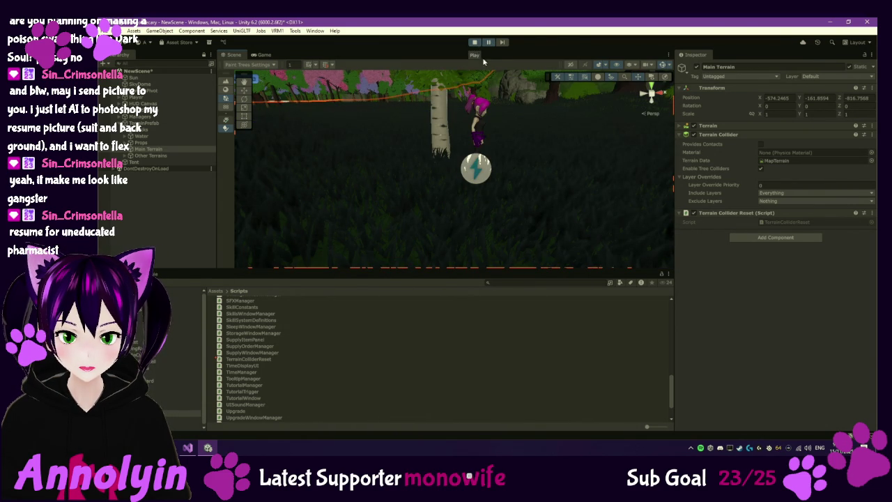
left_click(145, 150)
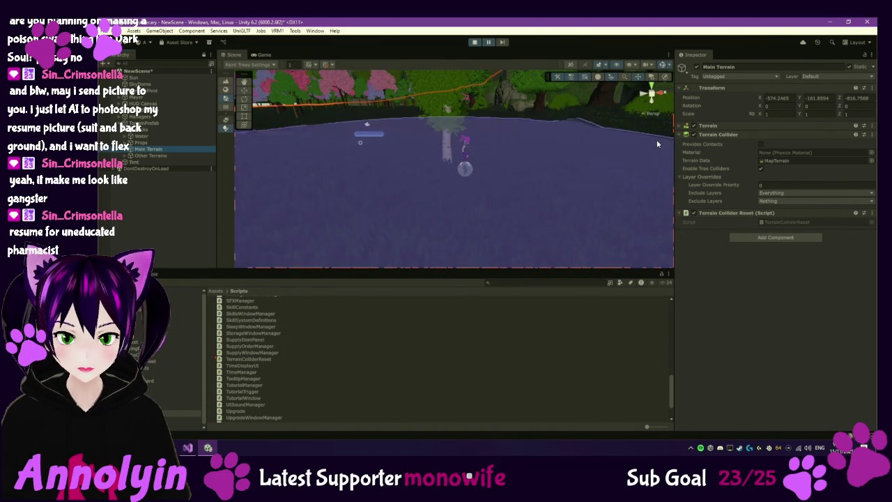
left_click(757, 125)
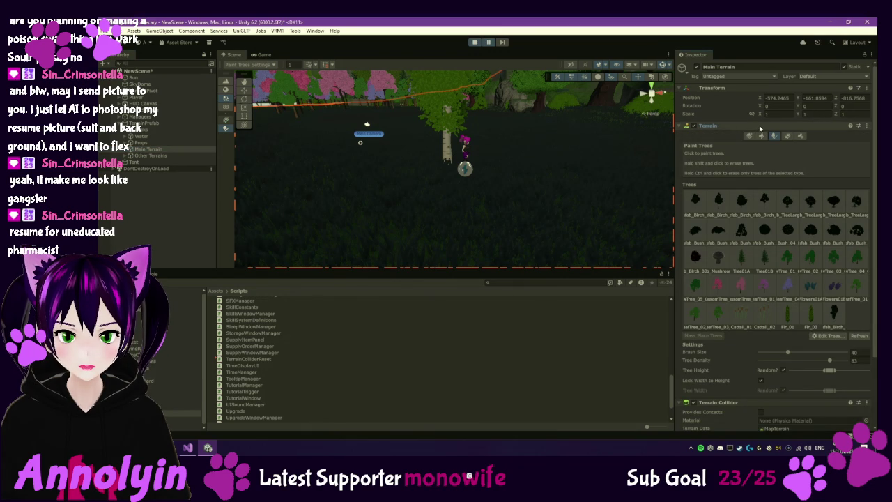
left_click(158, 99)
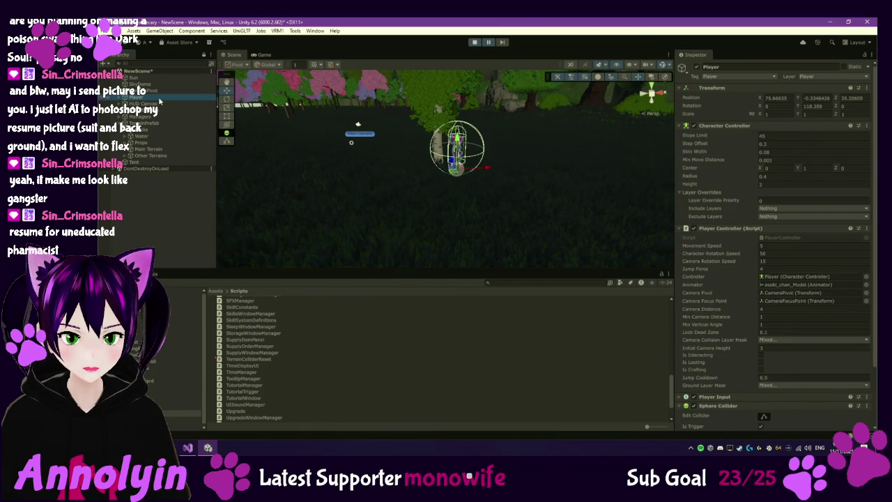
scroll(369, 176, "up", 5)
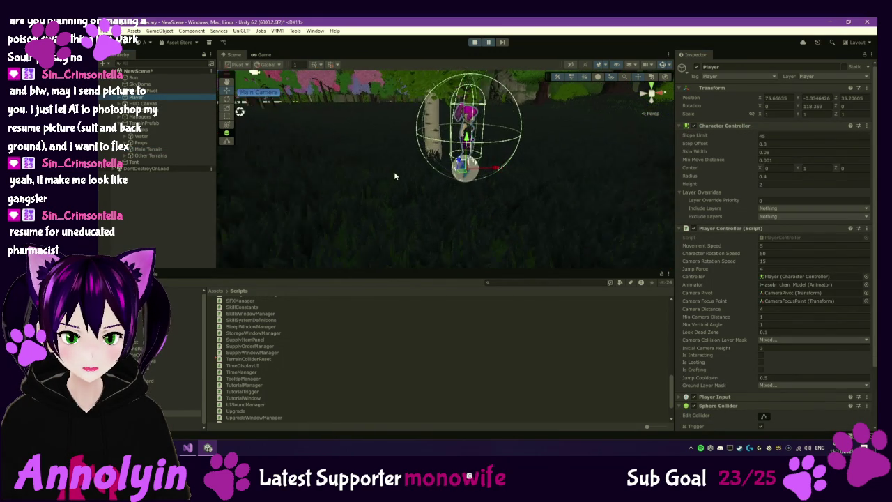
mouse_move(399, 171)
left_mouse_down()
mouse_move(405, 206)
mouse_move(465, 209)
mouse_move(458, 214)
mouse_move(538, 205)
mouse_move(400, 212)
mouse_move(482, 229)
mouse_move(342, 257)
left_mouse_up()
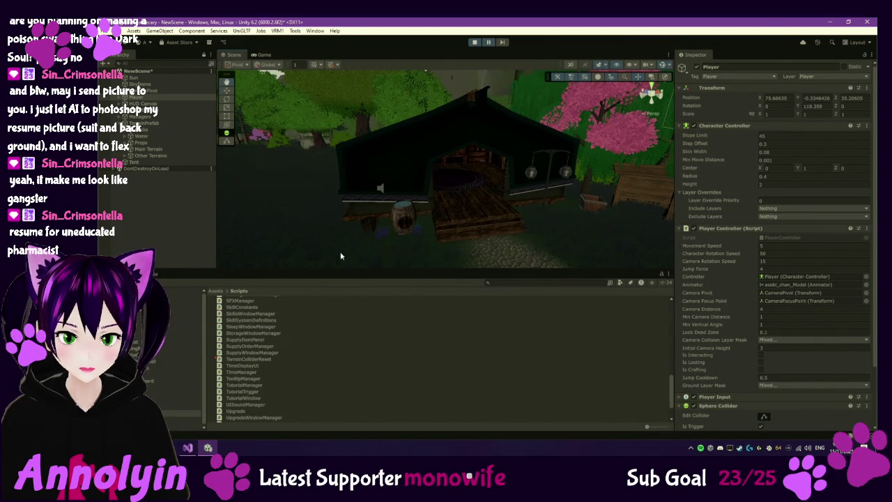
left_click(404, 222)
left_click(368, 225)
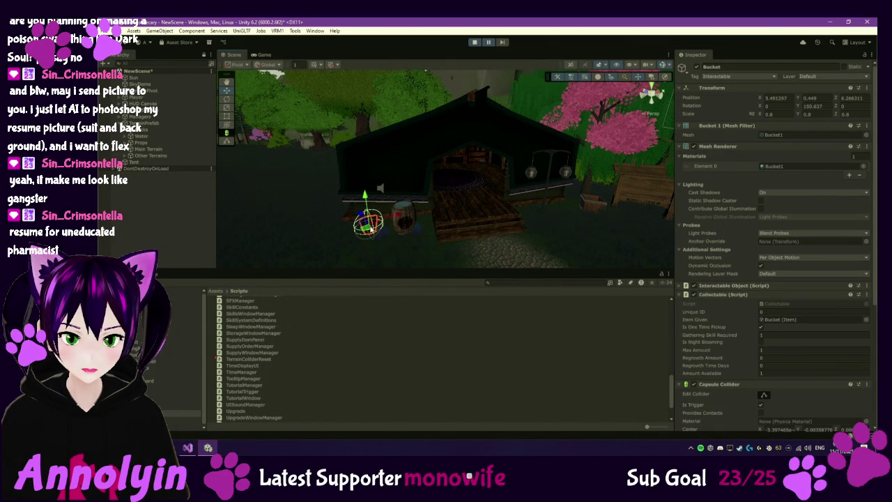
left_click(482, 222)
left_click(525, 118)
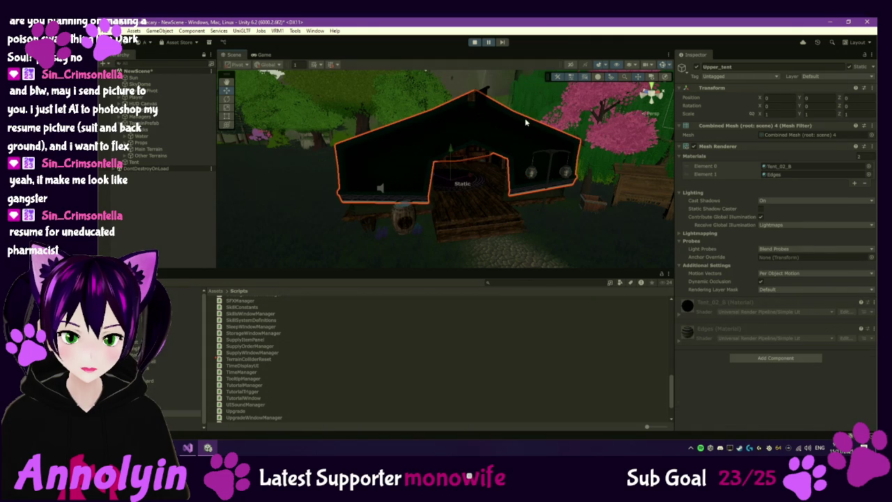
left_click(665, 205)
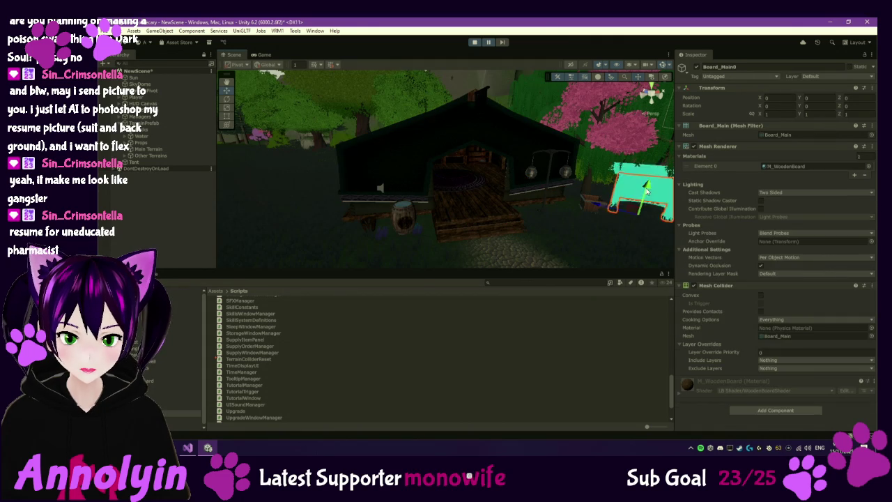
left_click(586, 206)
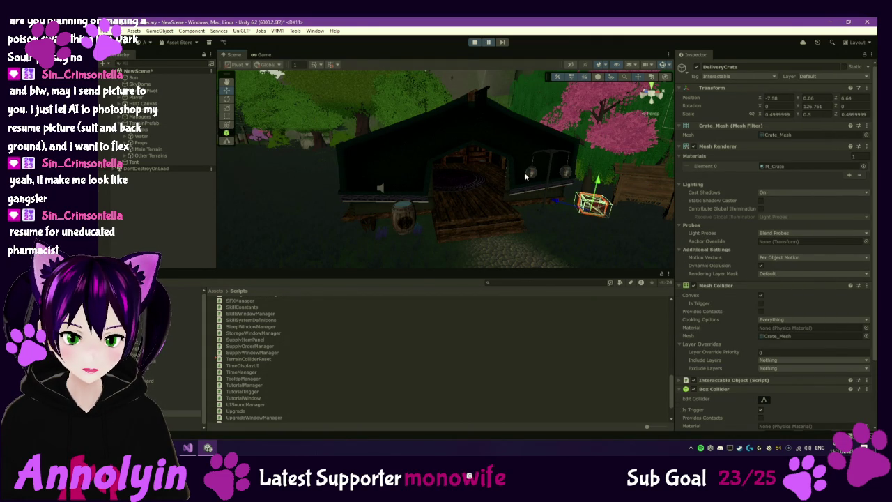
left_click(480, 134)
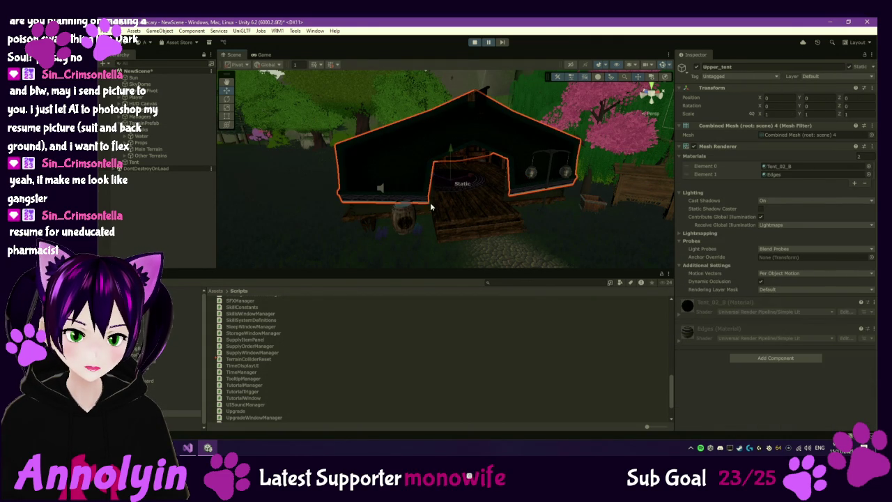
left_click(398, 227)
left_click(369, 226)
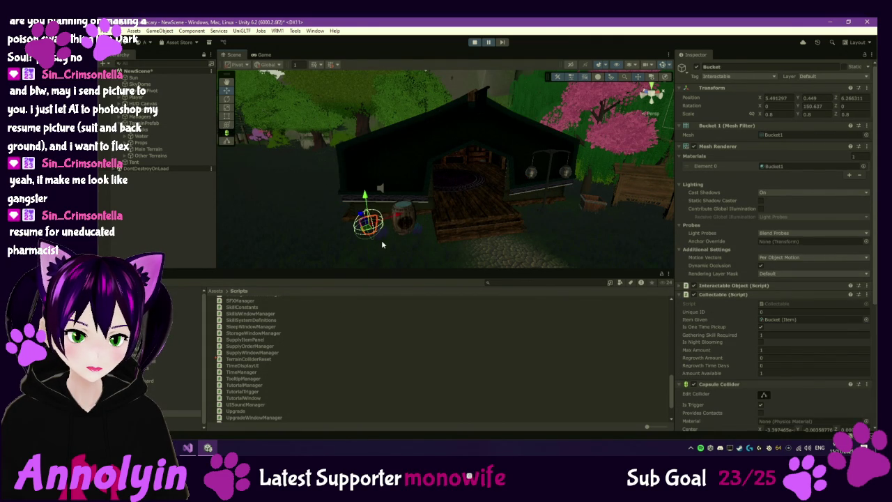
left_click(397, 228)
left_click_drag(404, 222, 262, 219)
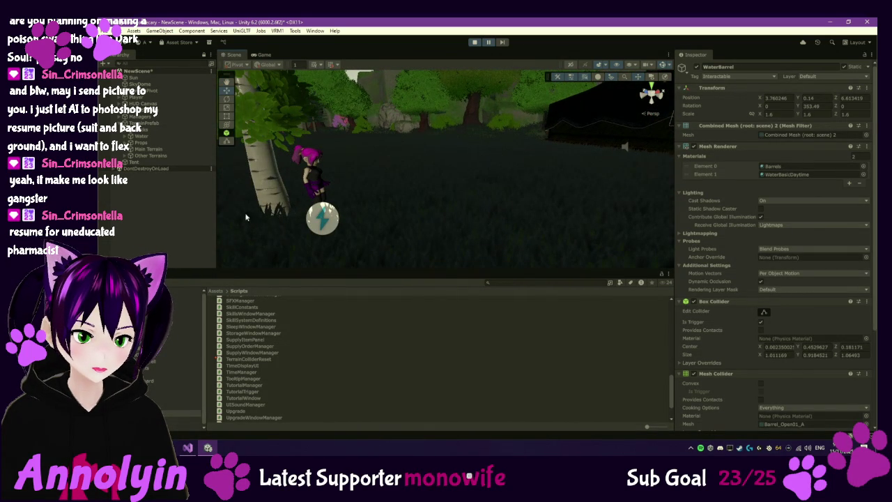
Step: Exit Play mode, collapse NewScene in the Hierarchy and show the Scenes folder's contents
left_click(156, 148)
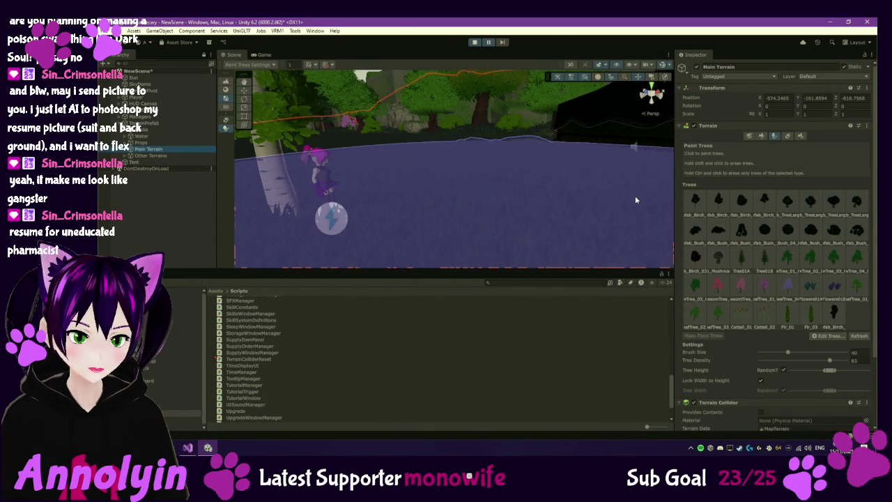
left_click(474, 43)
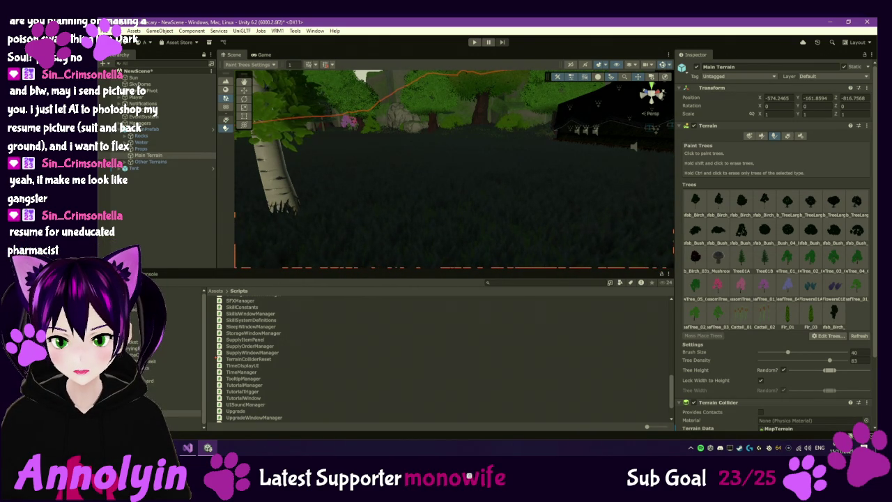
left_click(148, 223)
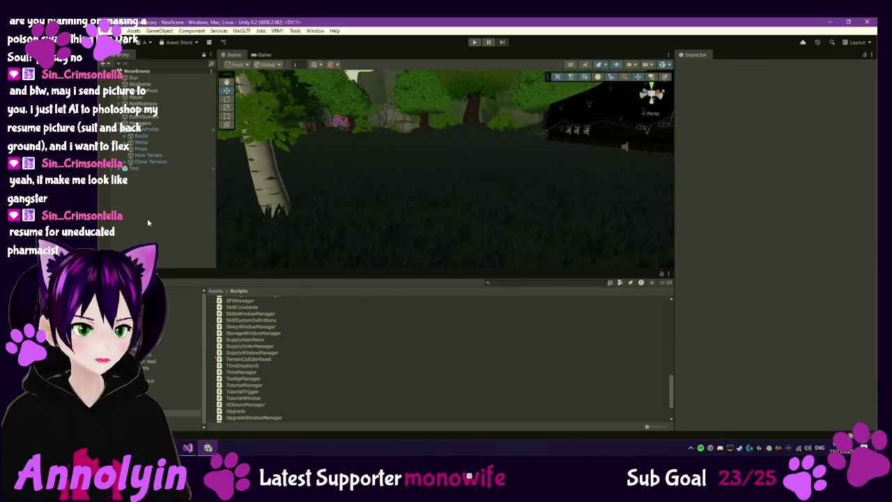
left_click(120, 71)
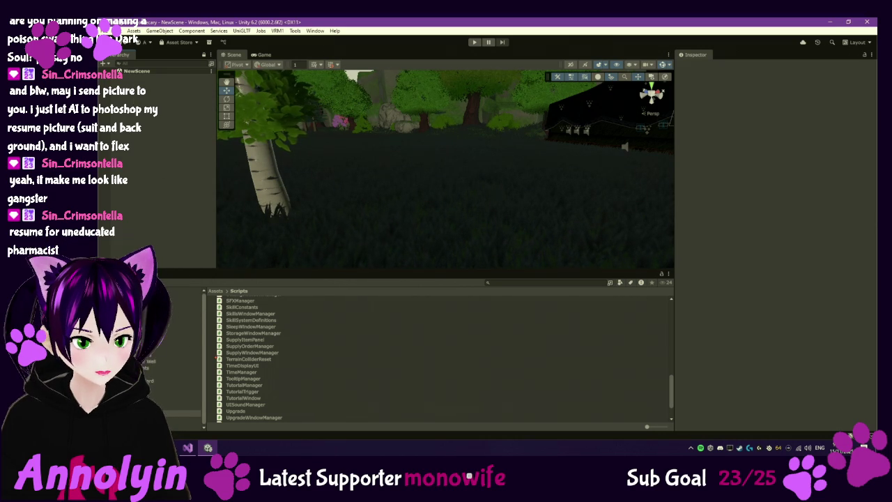
left_click(179, 406)
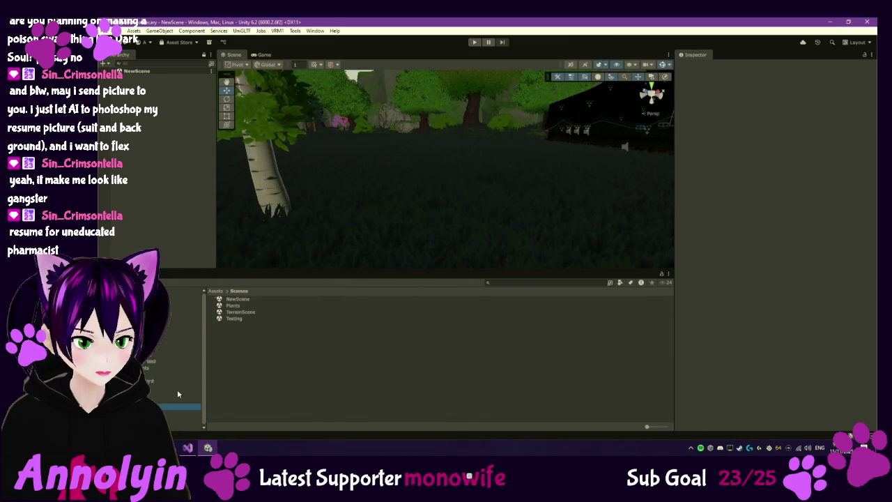
Step: Open TerrainScene and orbit the view over its path, bushes, waterfall and river
left_click(244, 312)
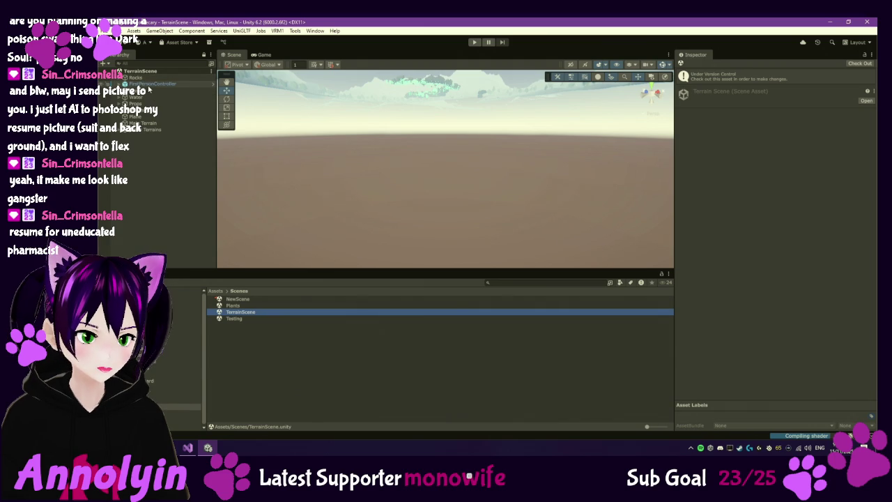
left_click(148, 84)
mouse_move(478, 200)
left_mouse_down()
mouse_move(424, 231)
mouse_move(439, 222)
mouse_move(488, 237)
left_mouse_up()
mouse_move(586, 258)
left_mouse_down()
mouse_move(651, 228)
mouse_move(468, 186)
left_mouse_up()
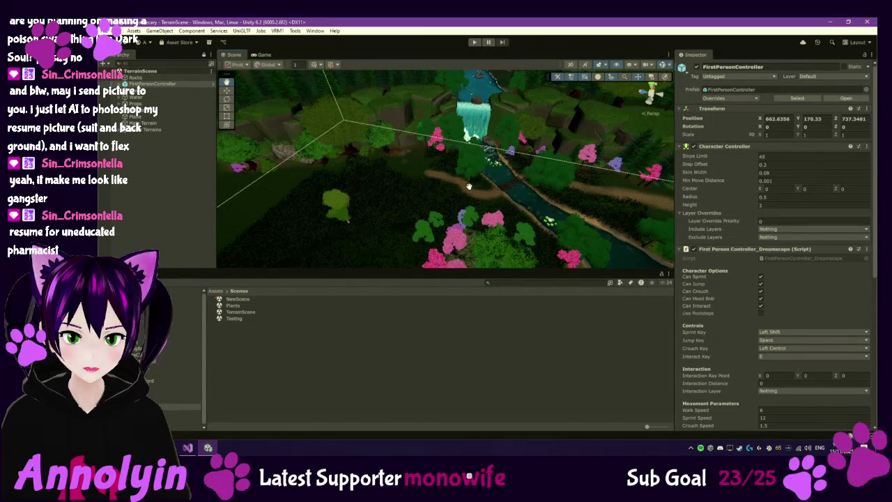
Step: Delete the TerrainScene asset from the Scenes folder
left_click(240, 312)
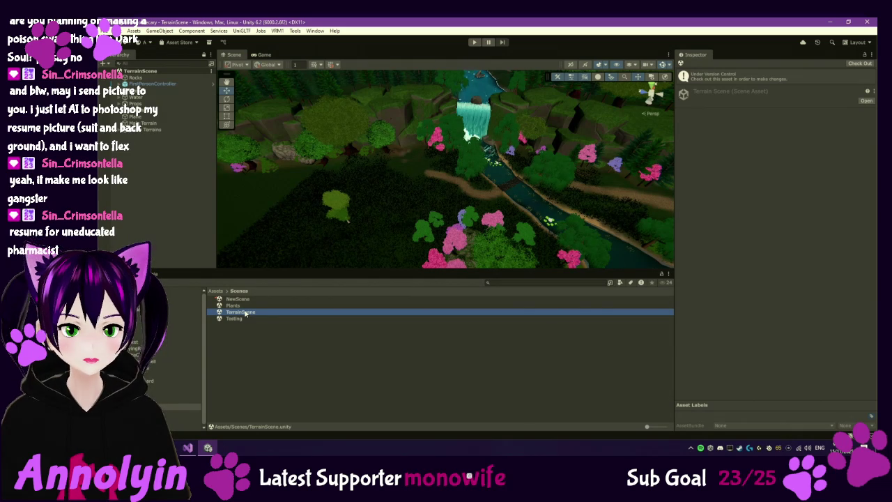
key("Delete")
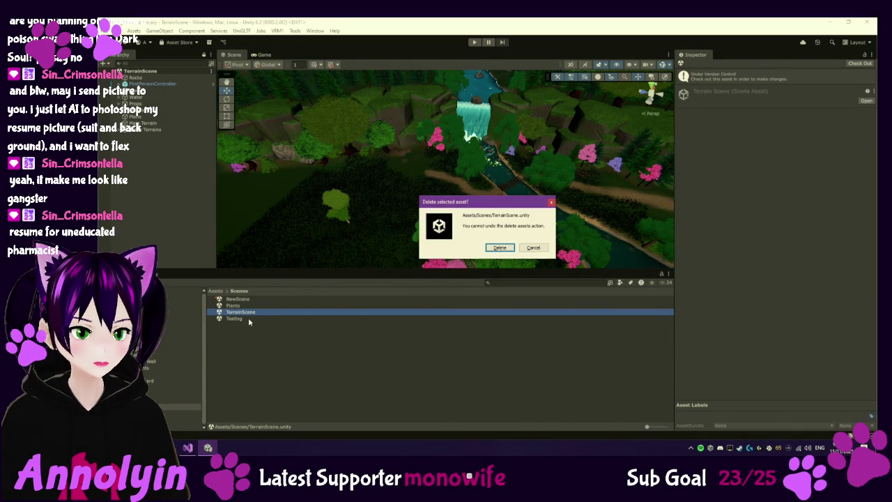
left_click(499, 248)
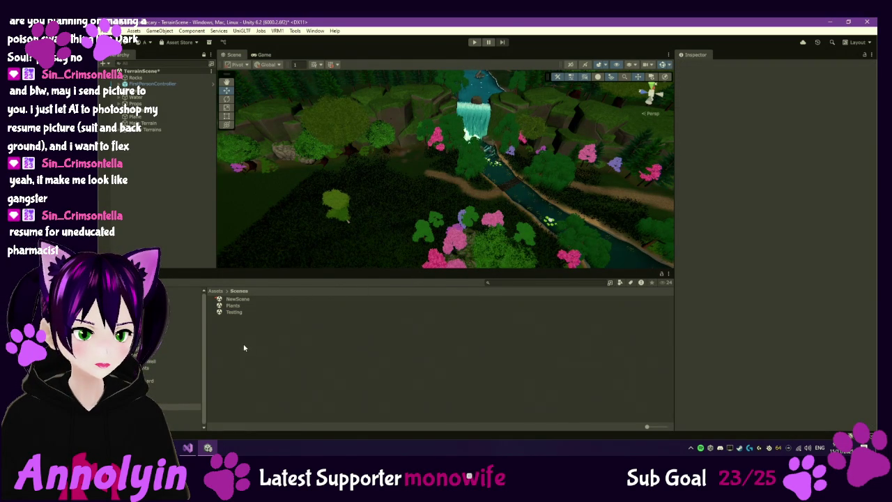
right_click(241, 340)
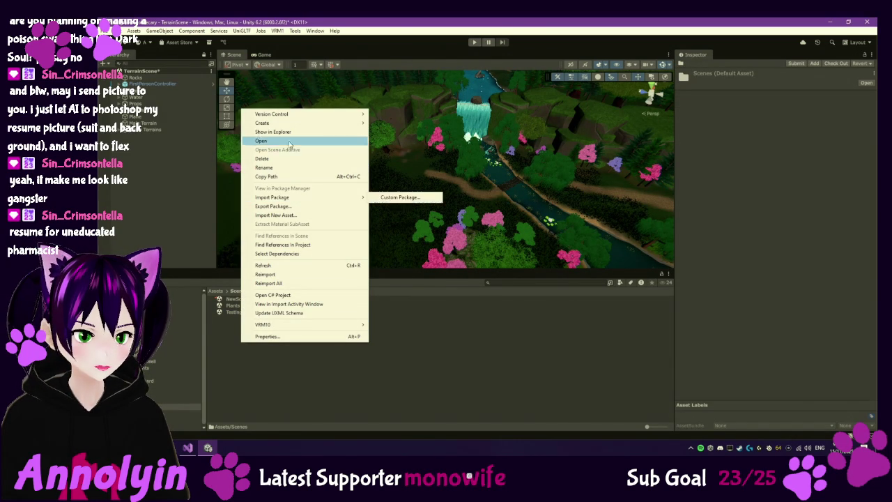
Step: Create a new scene named TreeTesting and open it, discarding TerrainScene changes
mouse_move(288, 123)
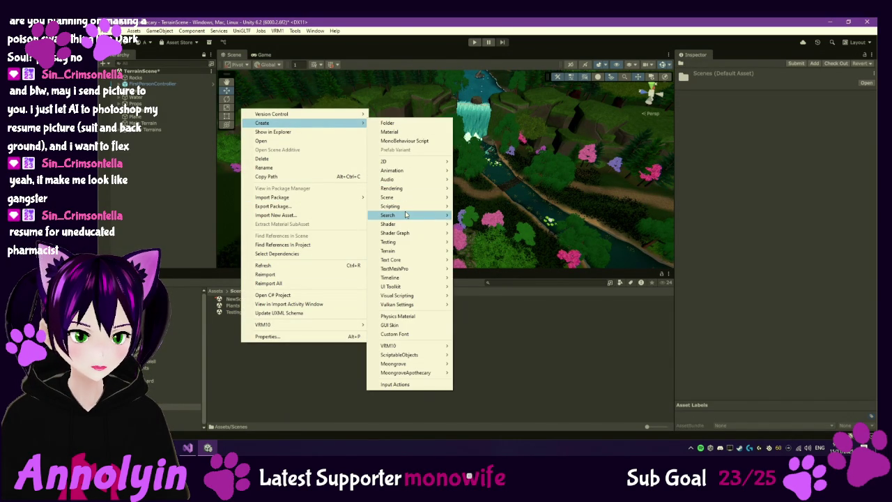
mouse_move(399, 199)
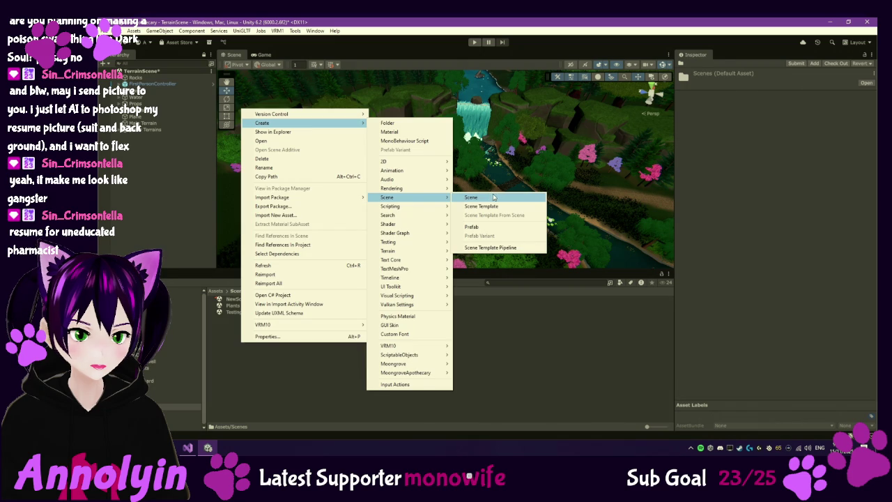
left_click(495, 198)
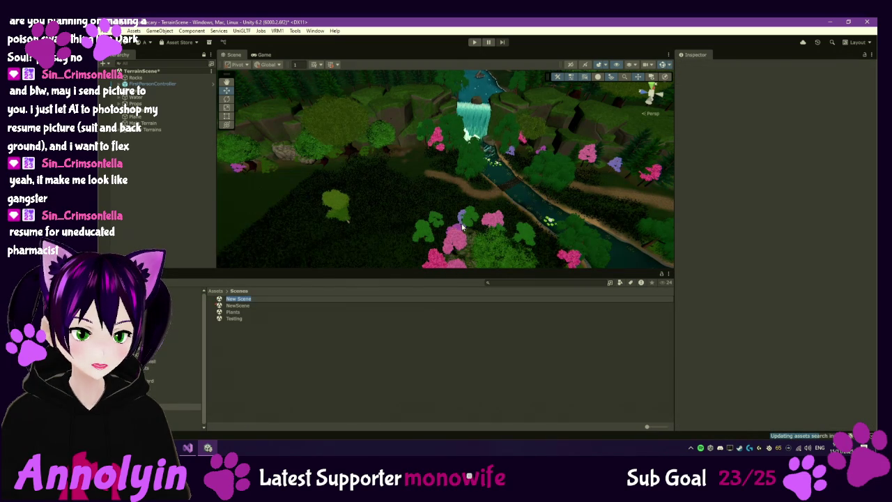
type("TreeTest")
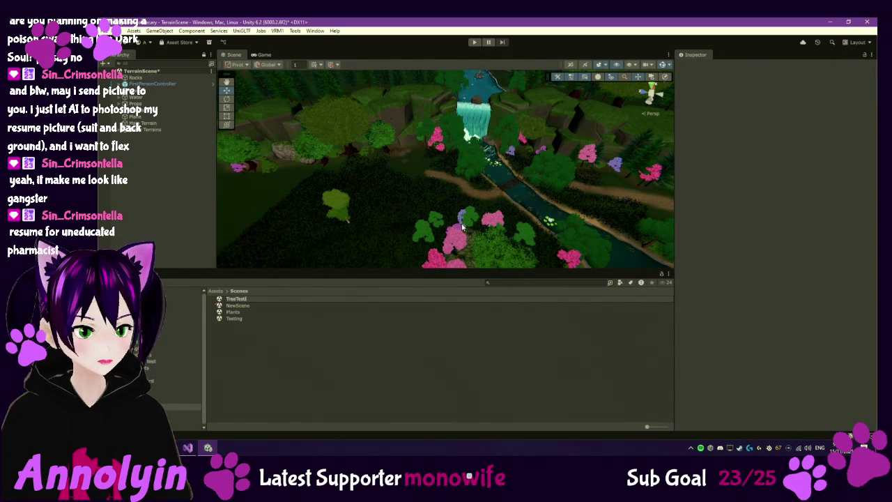
type("ing")
key("Return")
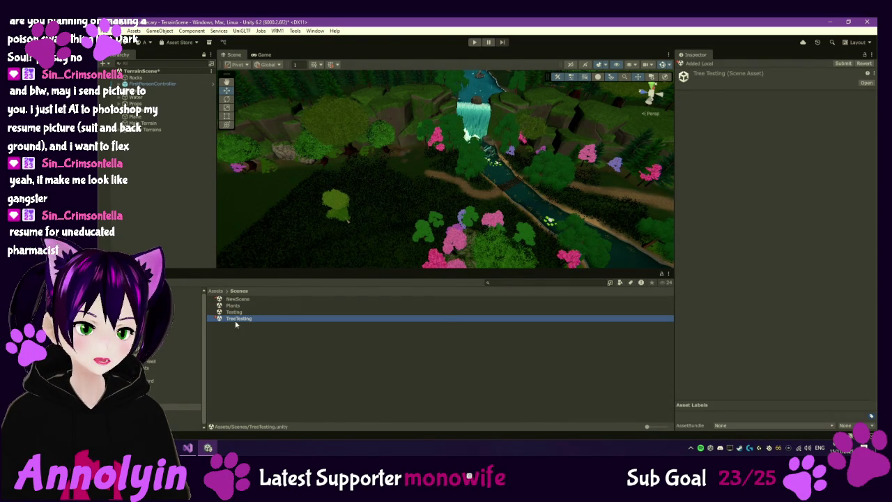
key("Return")
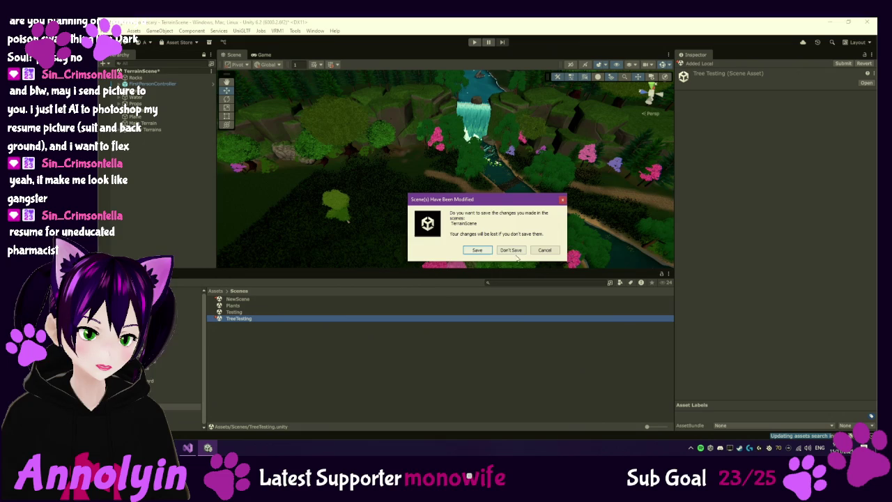
left_click(515, 252)
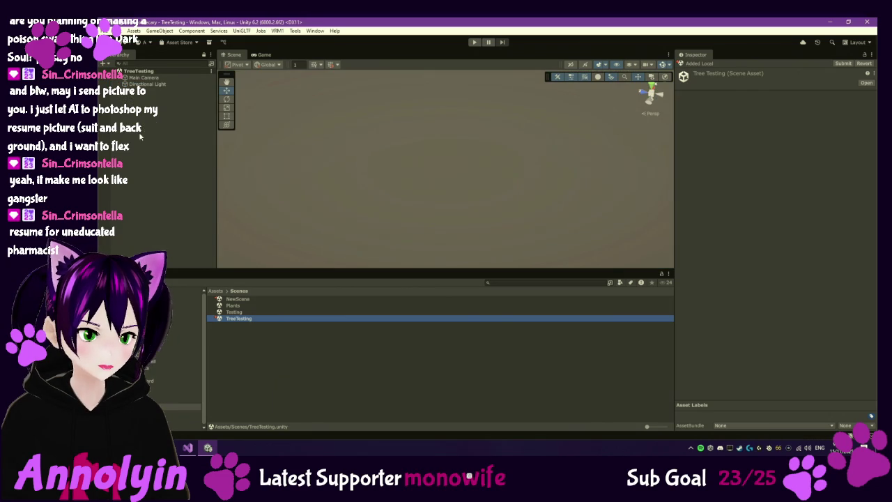
right_click(138, 116)
Step: Add a new Terrain to the TreeTesting scene and open its tree list options
mouse_move(198, 268)
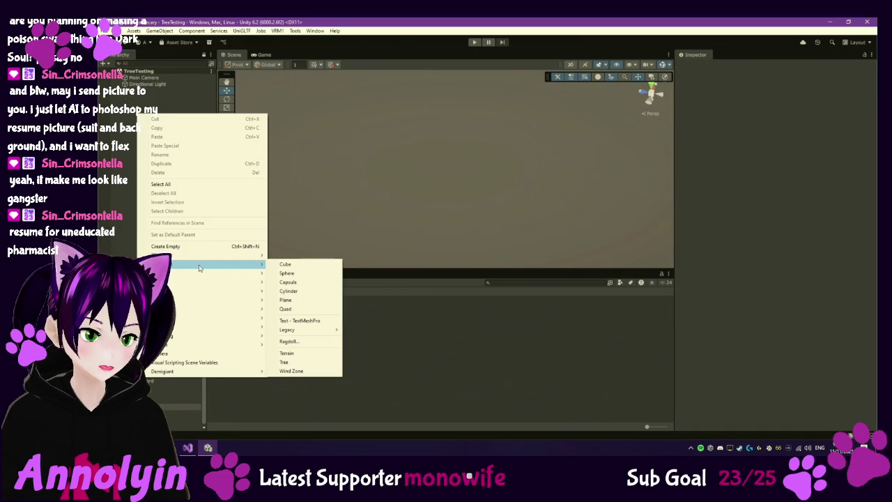
left_click(325, 351)
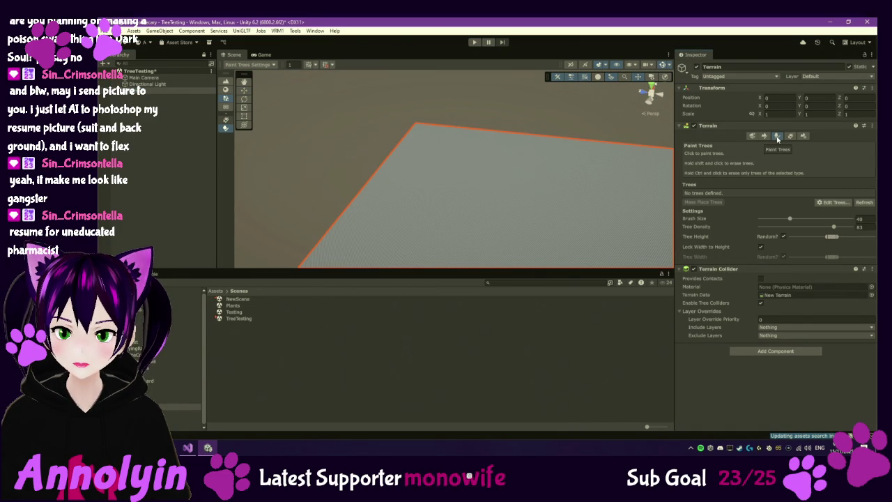
left_click(834, 202)
Step: Add Prefab_TreeLarge_01 as a paintable tree on the terrain
left_click(837, 204)
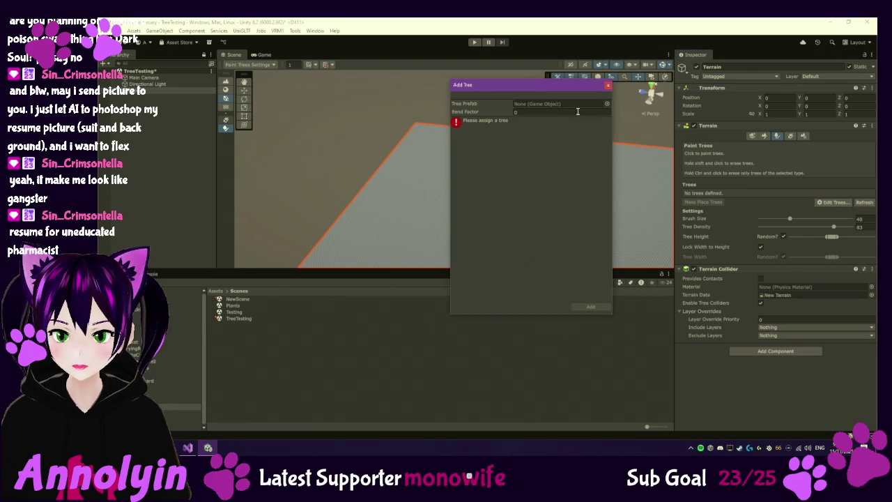
left_click(607, 104)
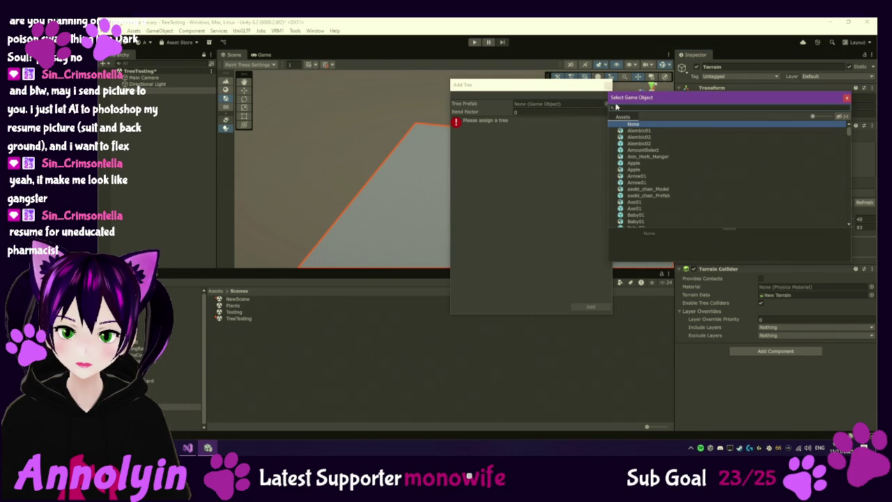
type("trees")
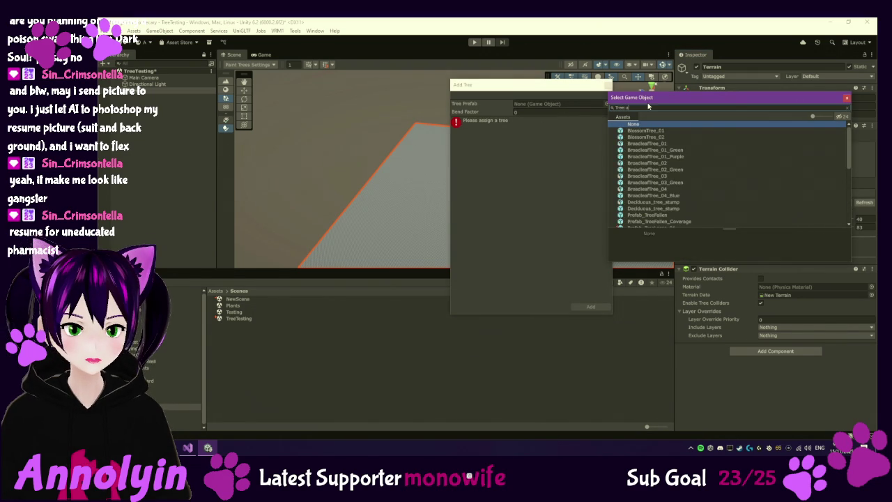
key("BackSpace")
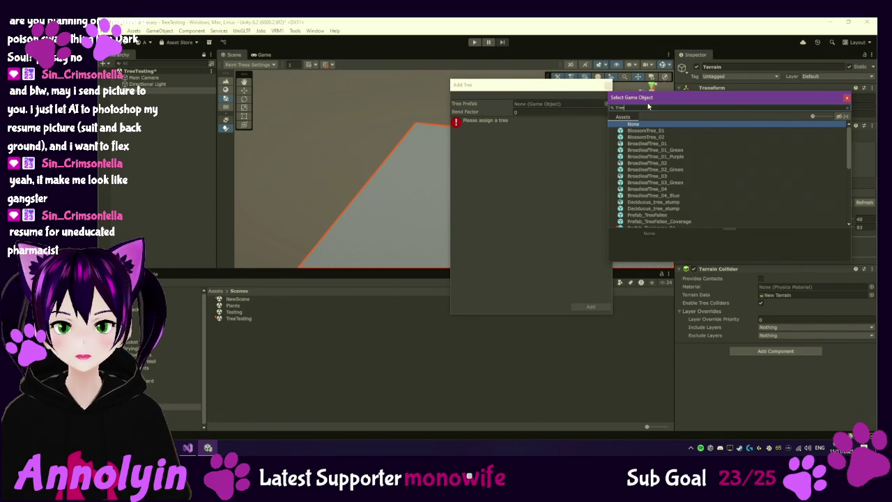
type("L")
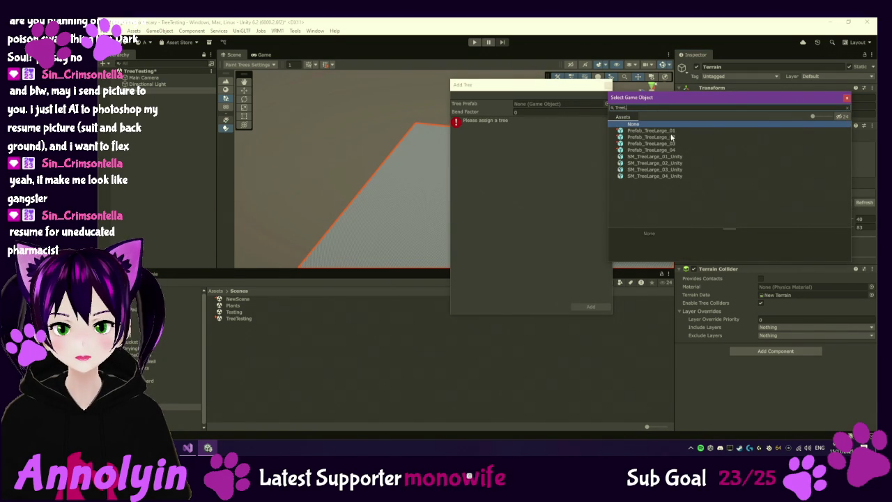
double_click(655, 130)
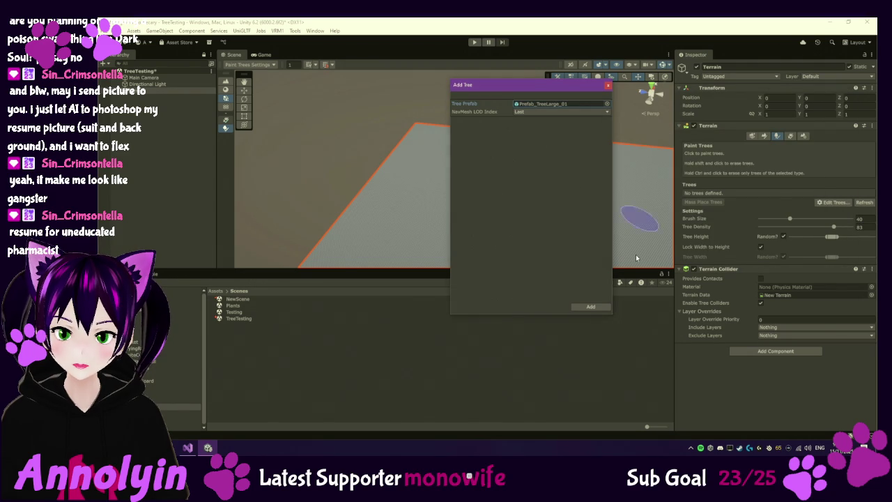
left_click(592, 307)
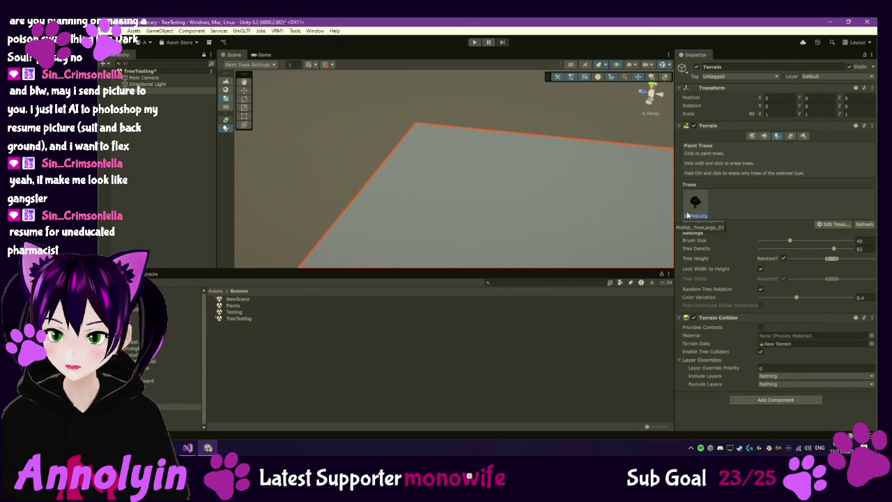
Step: Locate and select the terrain's New Terrain data asset in the project
left_click(784, 344)
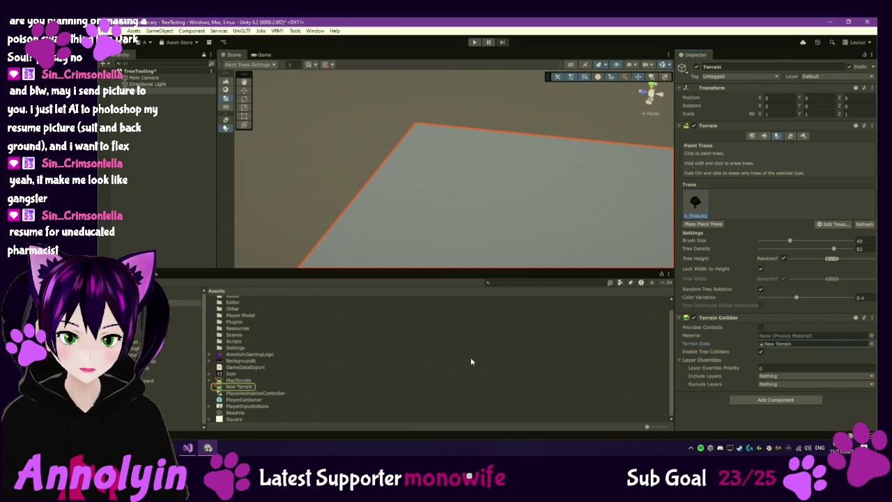
key("F3")
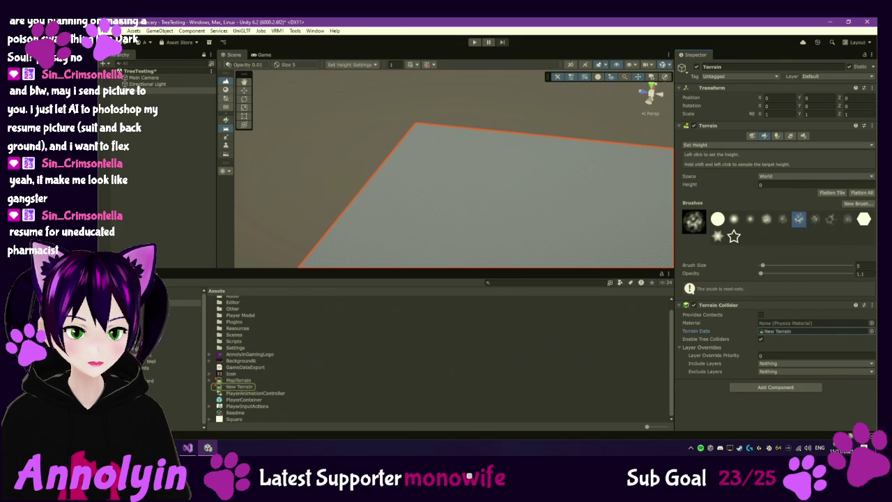
left_click(237, 386)
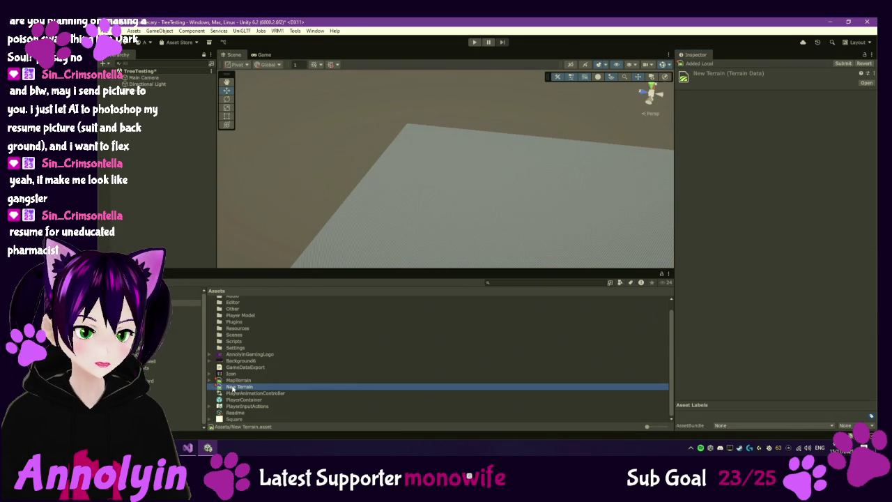
Step: Rename the New Terrain data asset to TreeTesting and reselect the Terrain
left_click(666, 345)
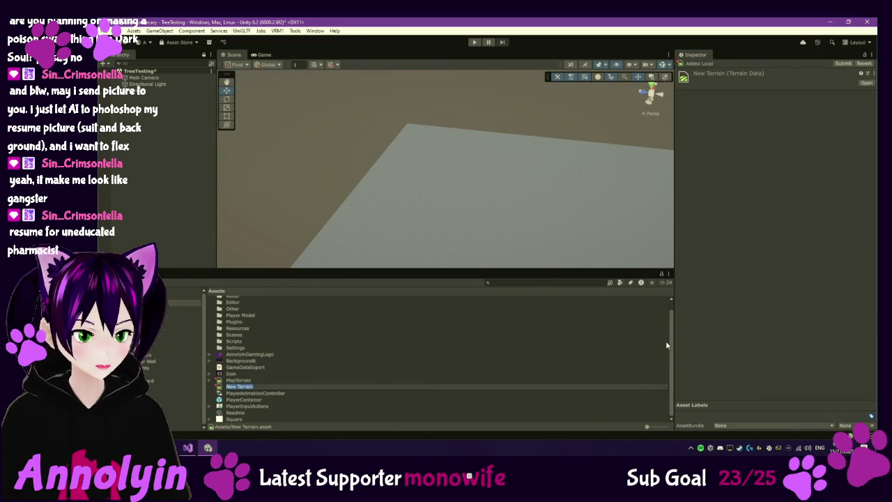
type("TreeTesting")
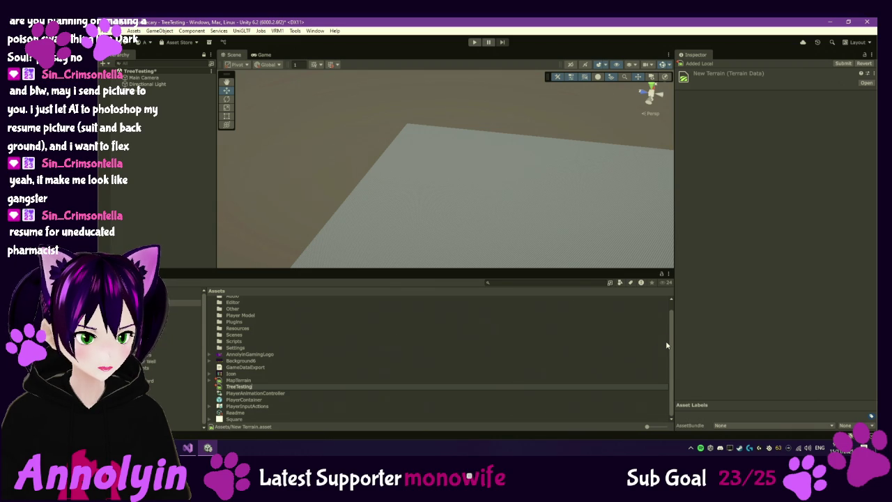
left_click(168, 88)
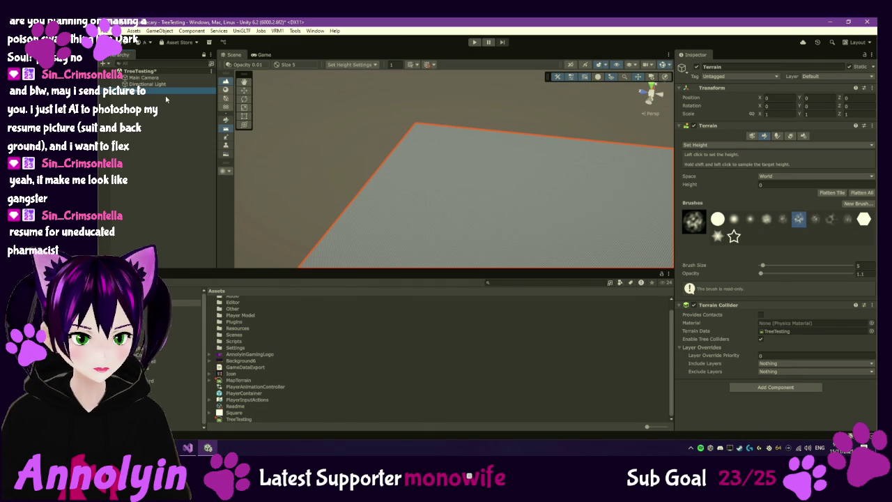
Step: Paint a few large trees on the terrain, then frame the whole terrain in view
left_click(777, 136)
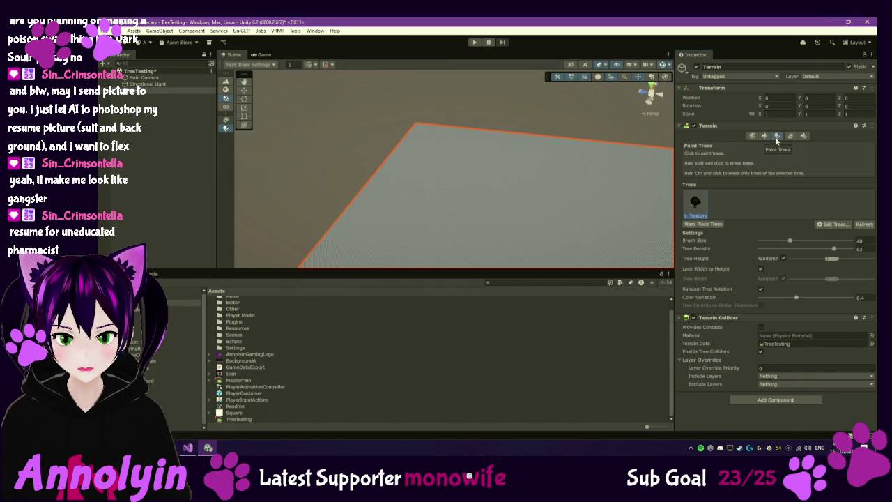
left_click(467, 169)
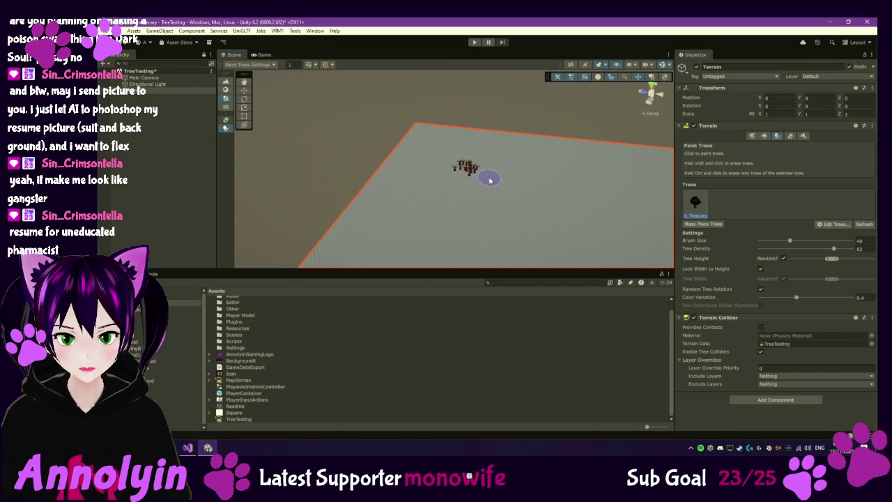
left_click(467, 174)
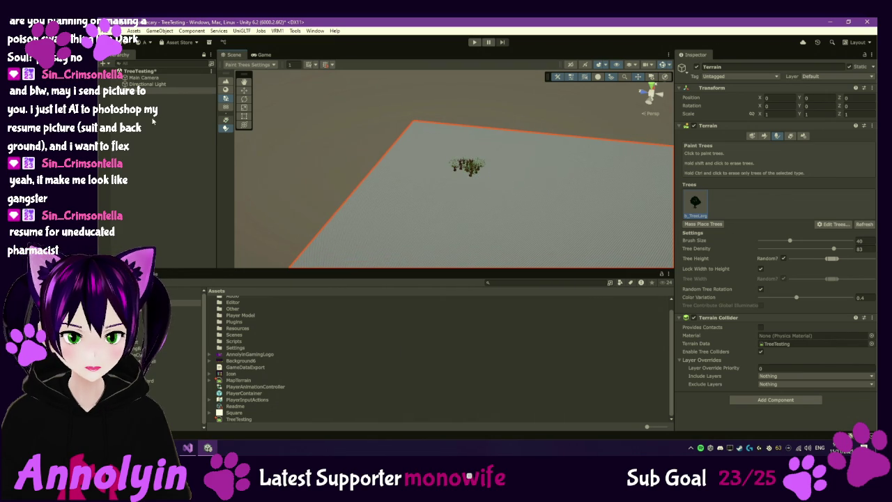
double_click(154, 90)
double_click(148, 78)
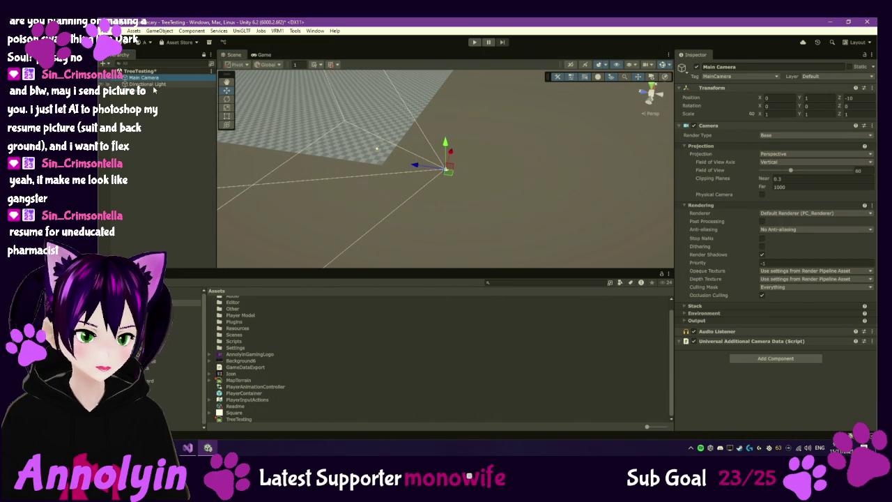
double_click(154, 90)
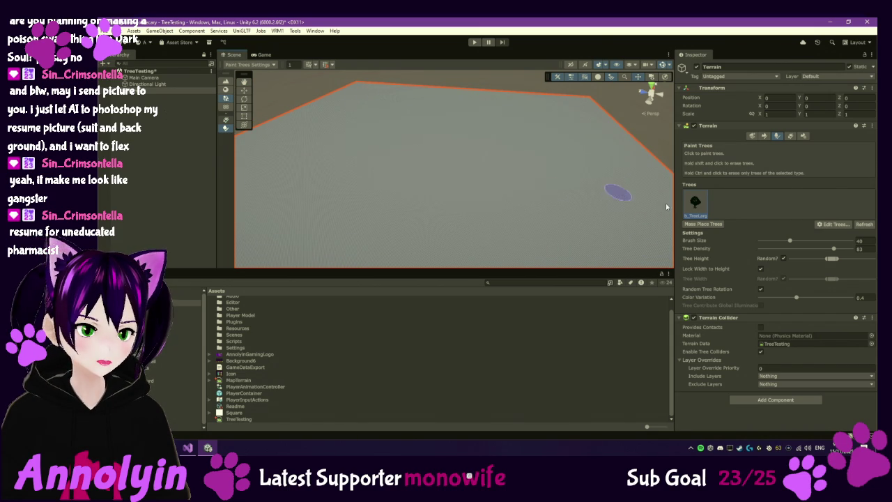
left_click(801, 136)
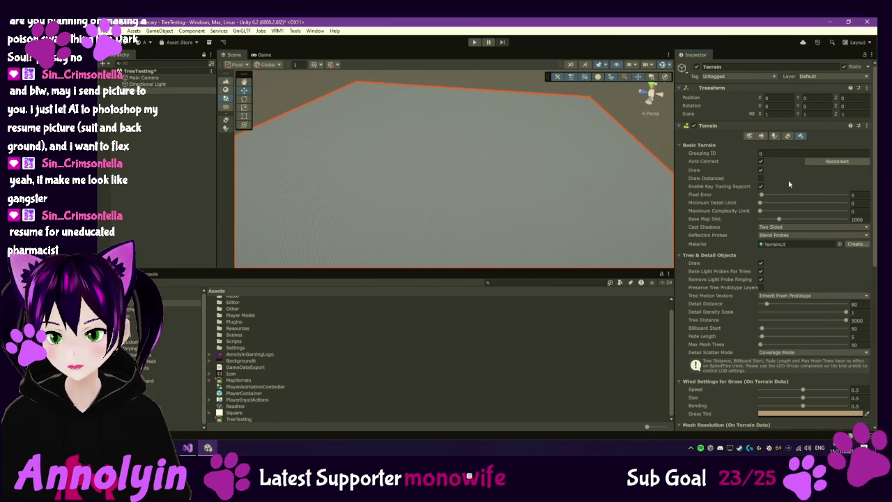
Step: Set the terrain width and length to 200 and terrain height to 100
scroll(790, 183, "down", 3)
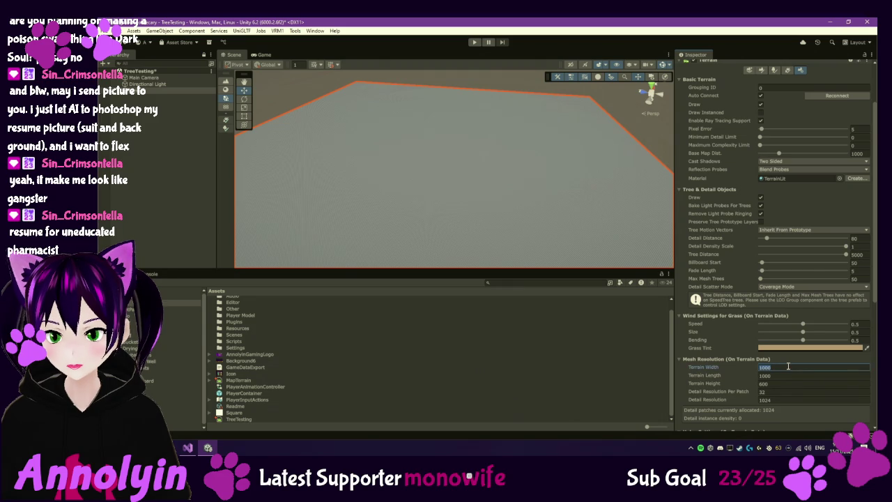
type("0")
key("Tab")
type("2")
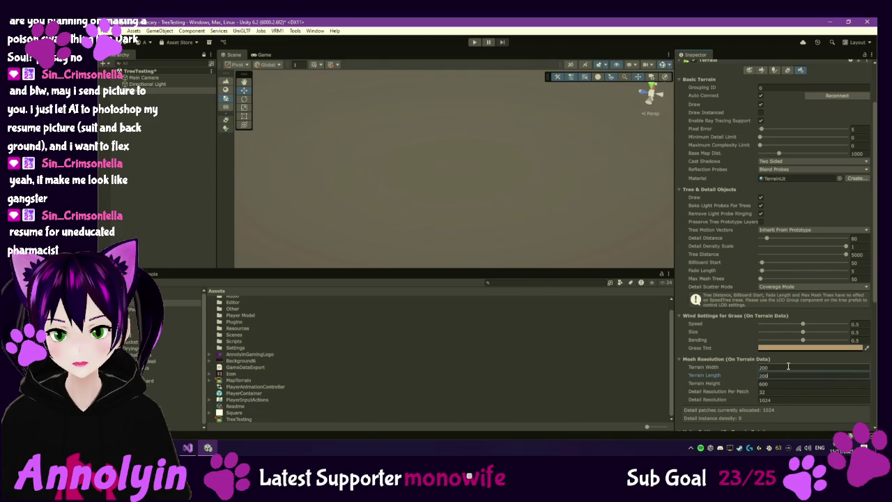
key("Tab")
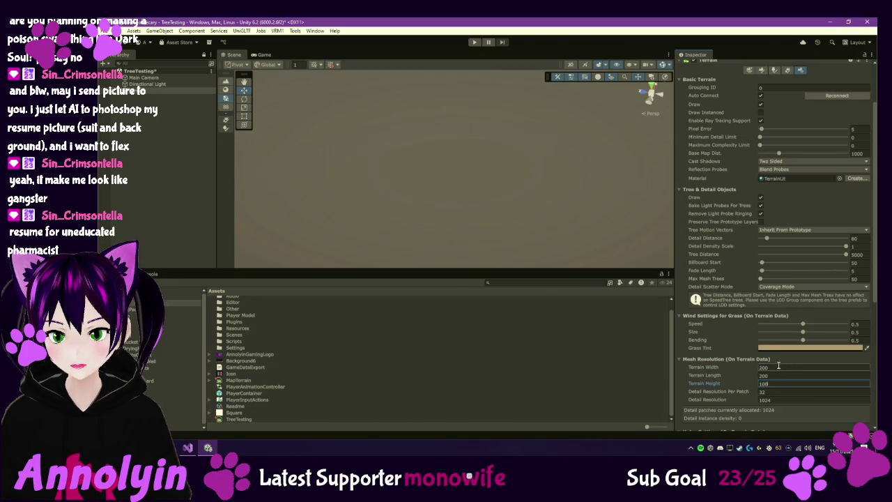
scroll(718, 365, "down", 2)
scroll(805, 396, "down", 1)
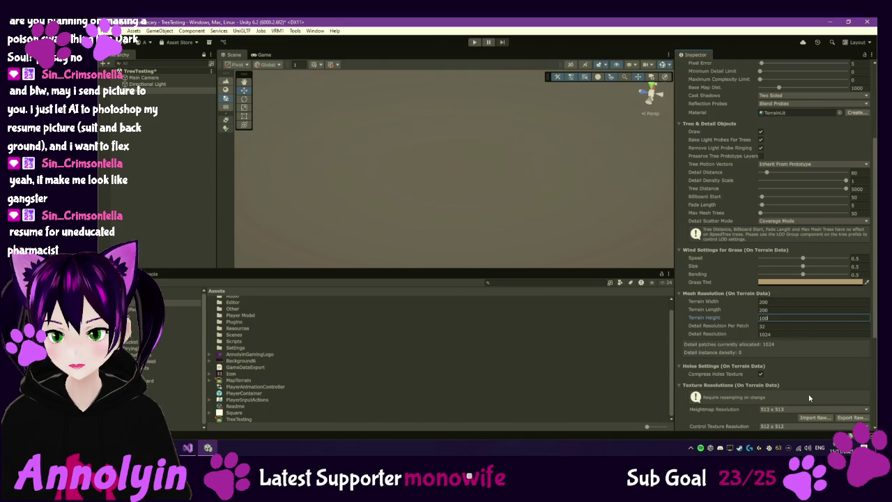
key("Return")
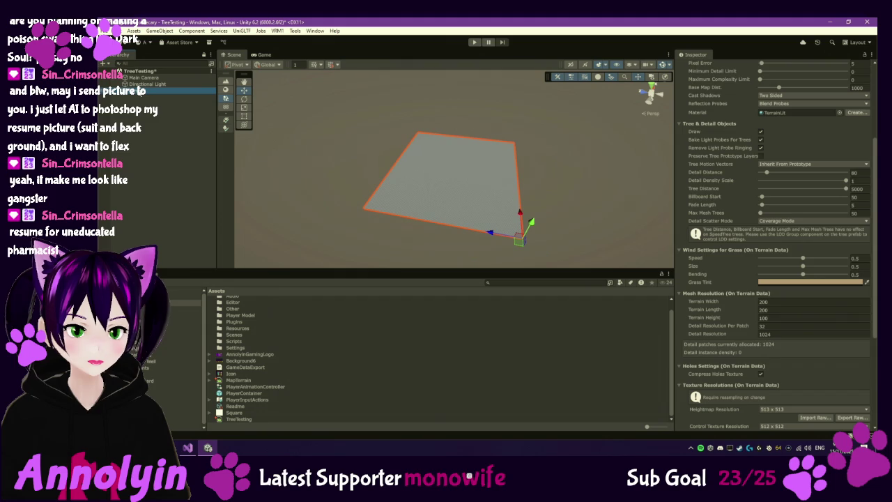
scroll(706, 113, "up", 6)
scroll(505, 171, "up", 1)
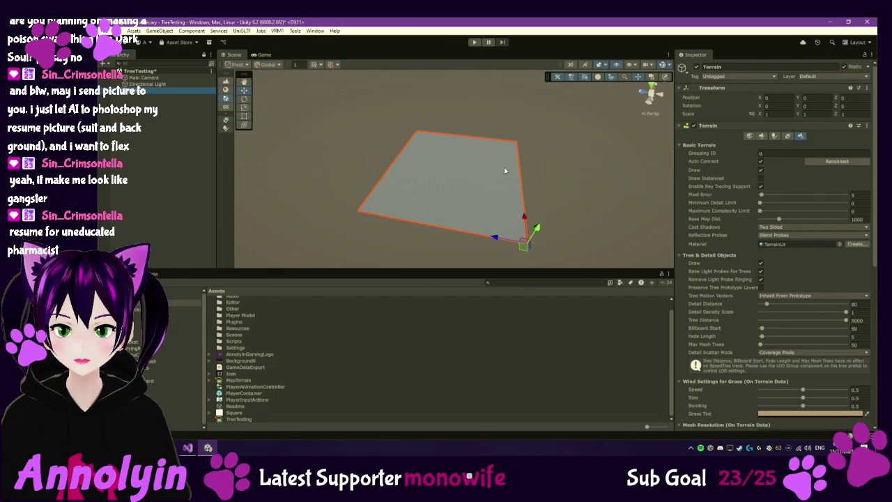
left_click(765, 135)
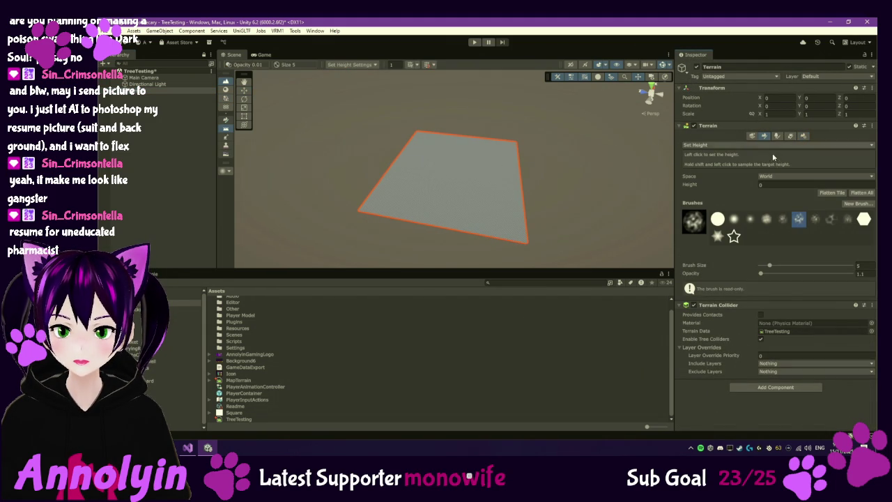
Step: Add the Layer_Grass terrain layer so the terrain turns green
left_click(747, 146)
left_click(721, 201)
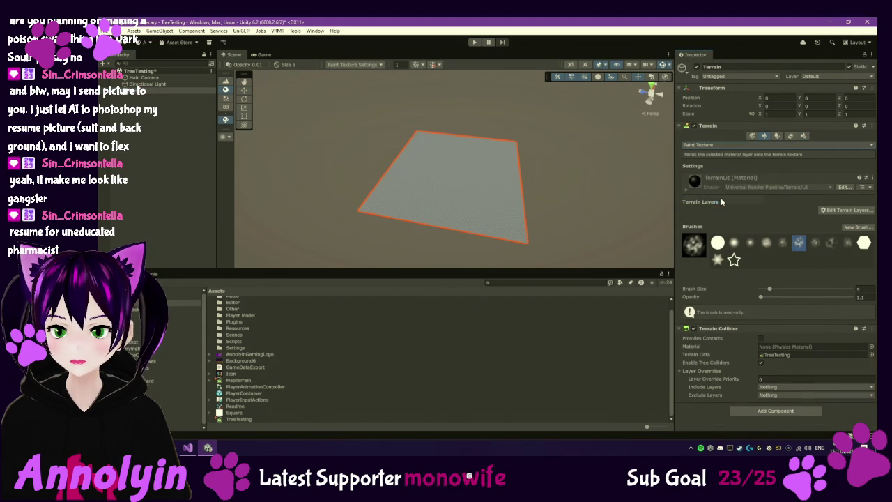
left_click(846, 210)
left_click(833, 220)
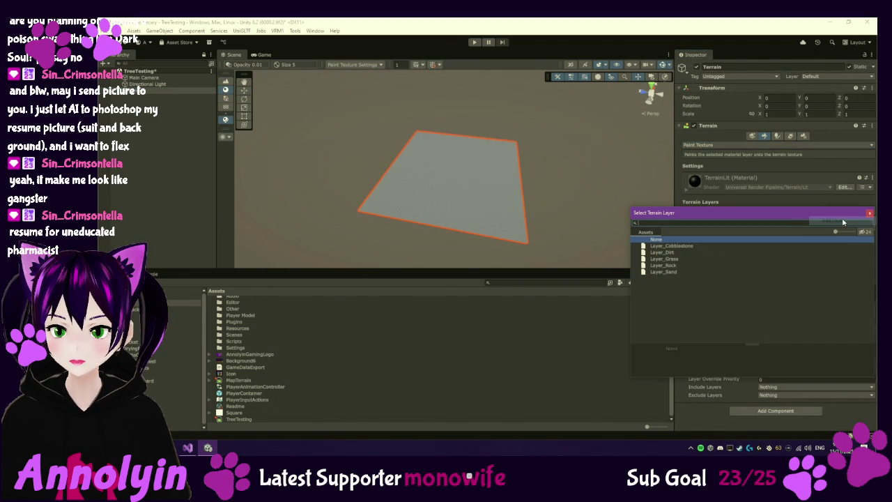
double_click(668, 260)
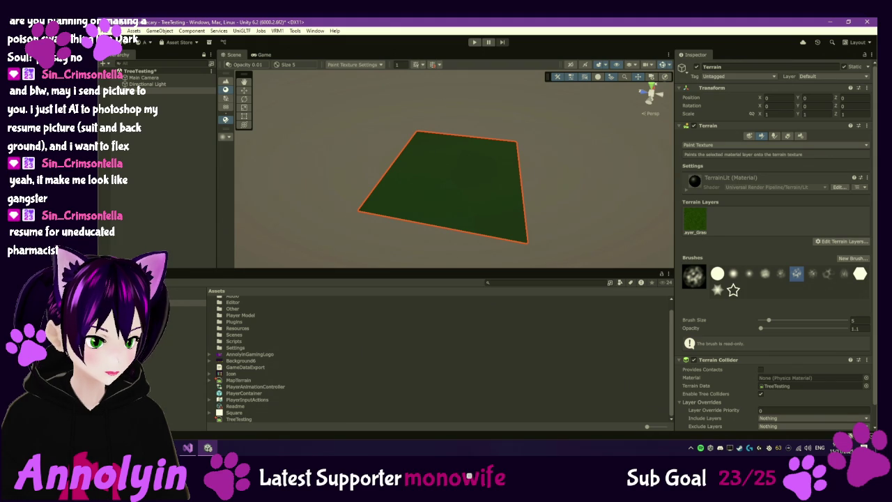
Step: Navigate the Project window to the Assets > Scenes folder
left_click(172, 374)
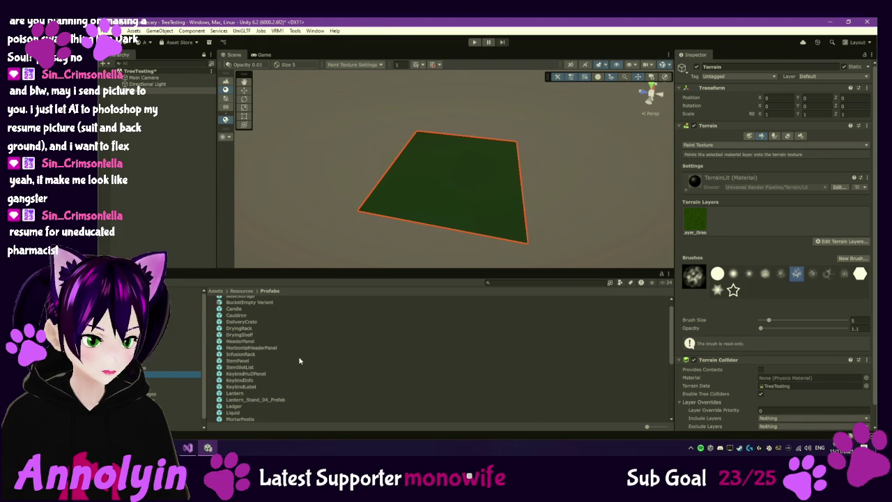
scroll(300, 361, "down", 3)
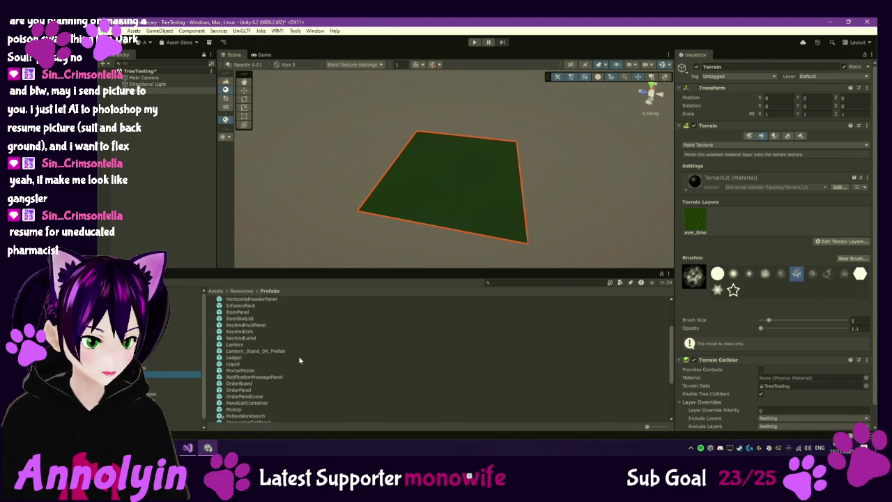
scroll(298, 358, "down", 1)
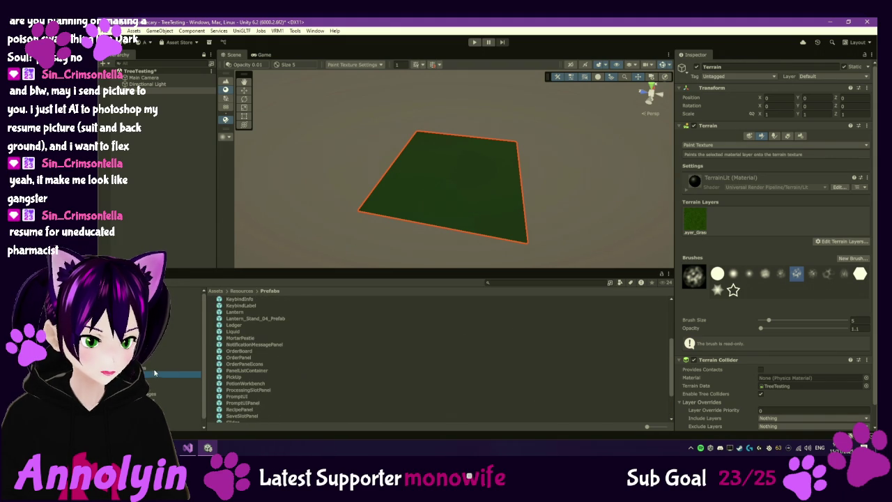
left_click(183, 412)
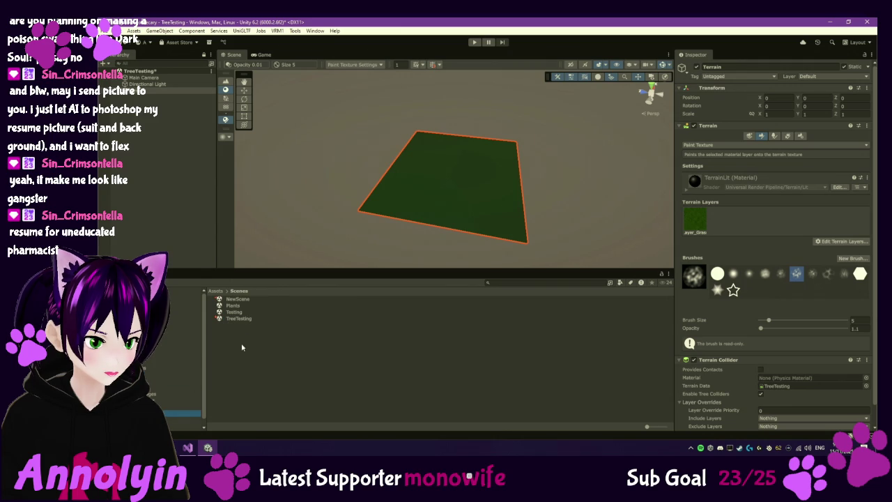
Step: Save TreeTesting, open NewScene, and drag its Player into Assets as a prefab
left_click(239, 300)
double_click(239, 299)
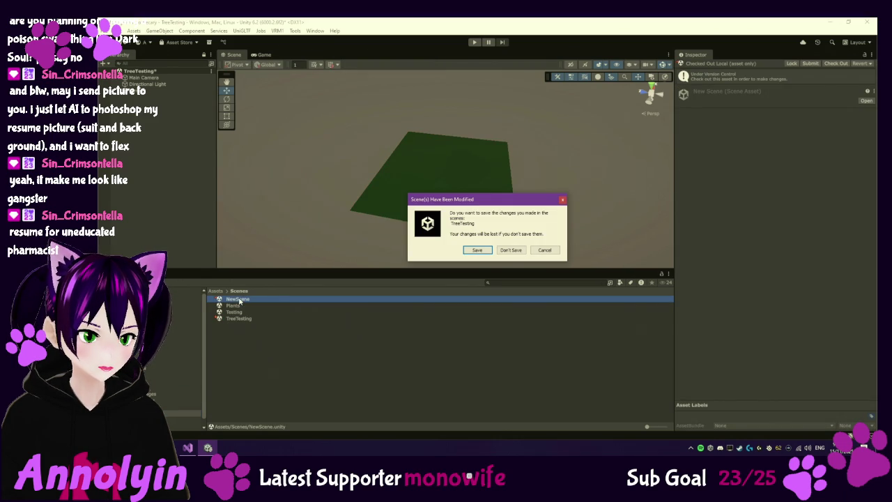
left_click(484, 249)
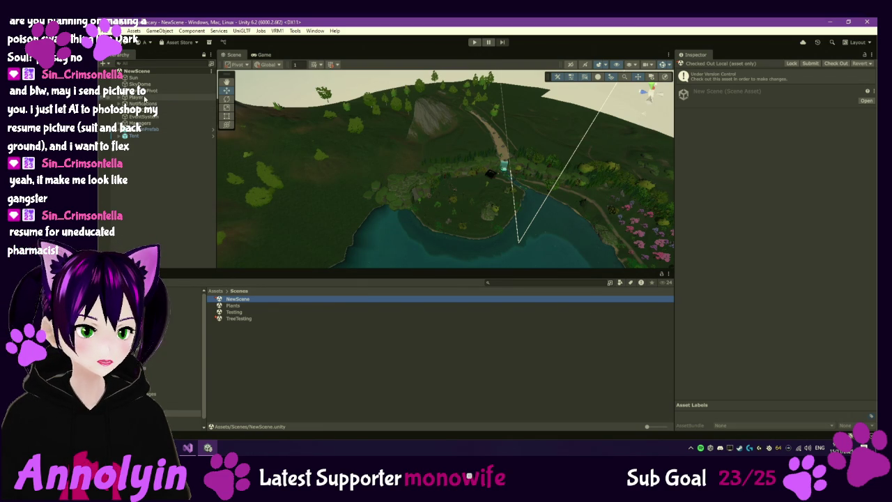
left_click(143, 97)
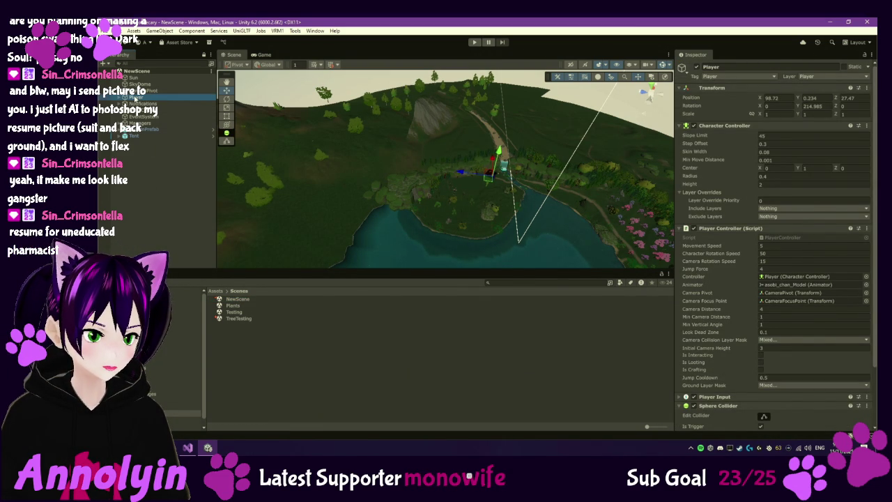
left_click_drag(132, 96, 185, 302)
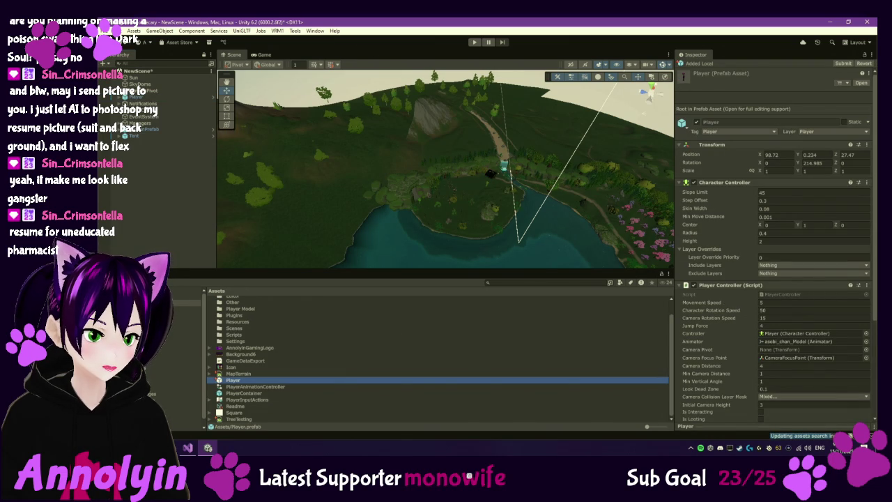
Step: Reopen the TreeTesting scene, discarding NewScene changes
double_click(235, 328)
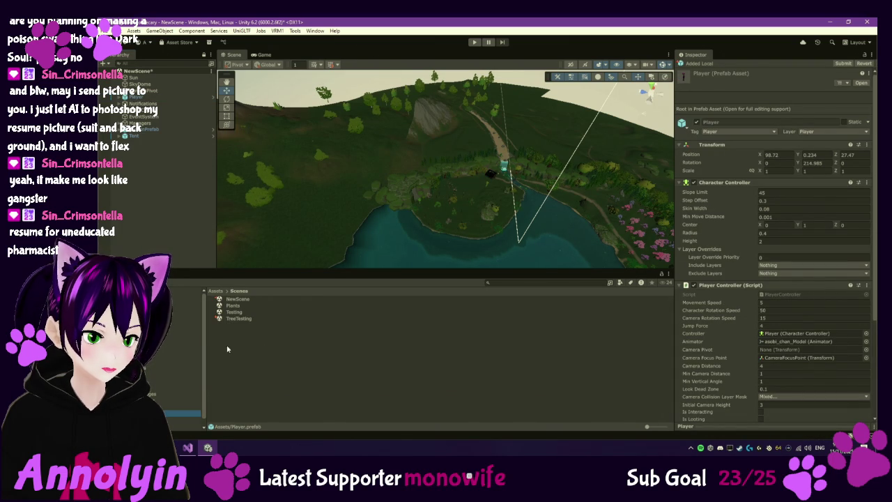
double_click(237, 319)
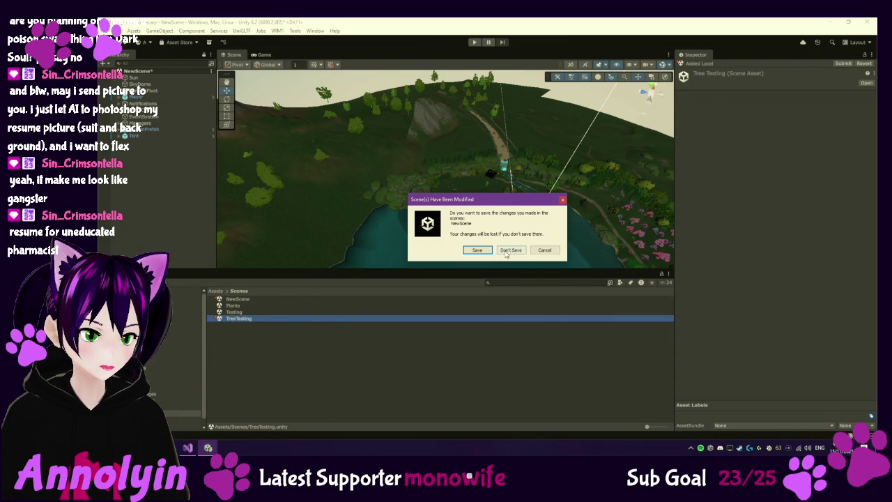
left_click(506, 250)
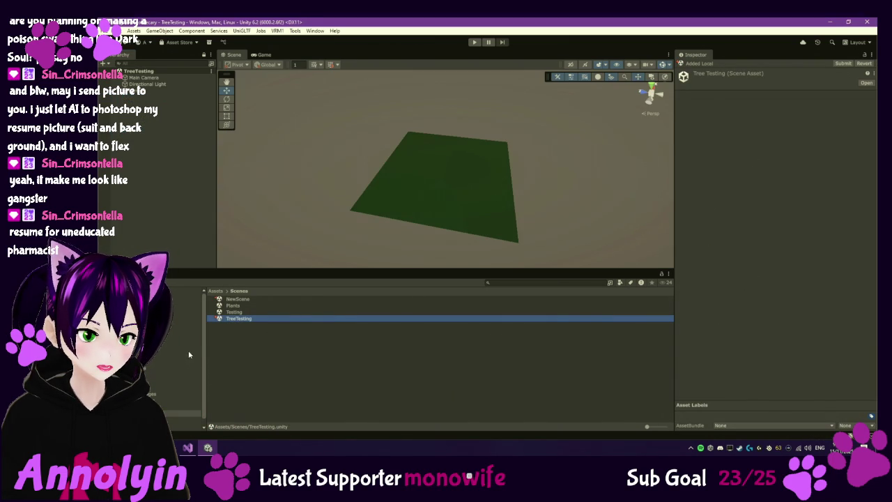
Step: Place the Player prefab on the TreeTesting terrain and frame the view on it
left_click(185, 303)
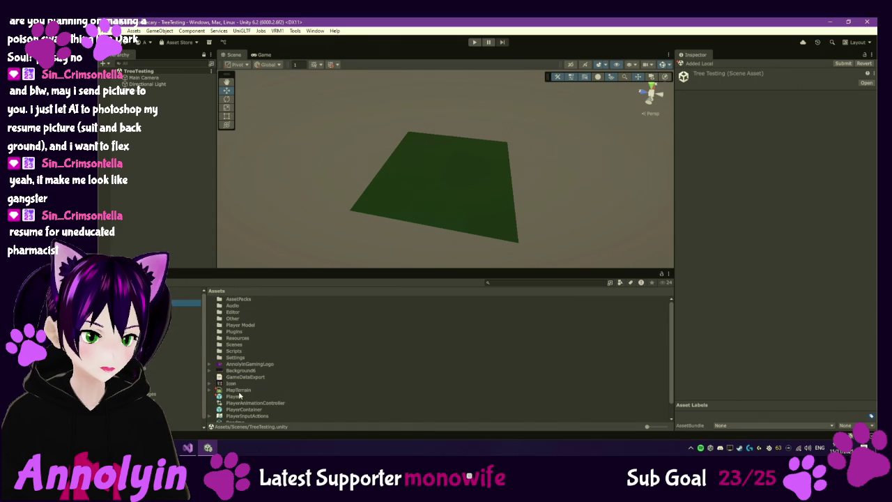
left_click_drag(235, 397, 412, 190)
double_click(180, 98)
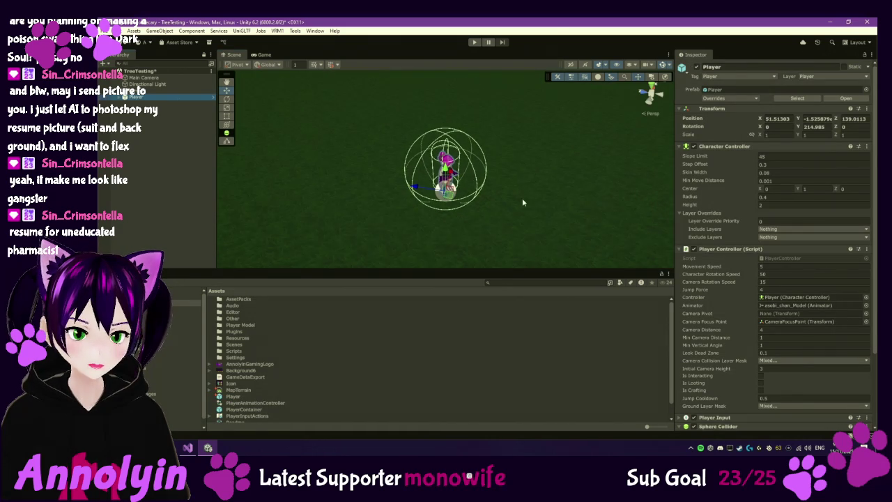
left_click_drag(523, 202, 572, 81)
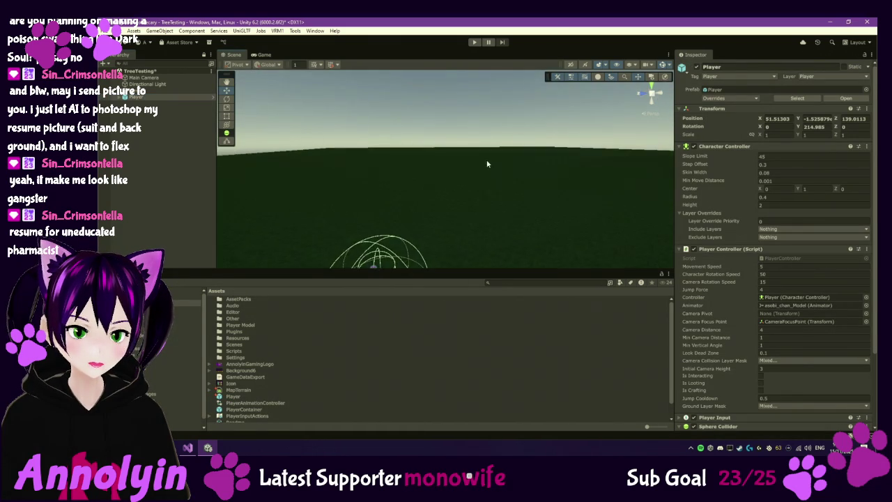
left_click(572, 82)
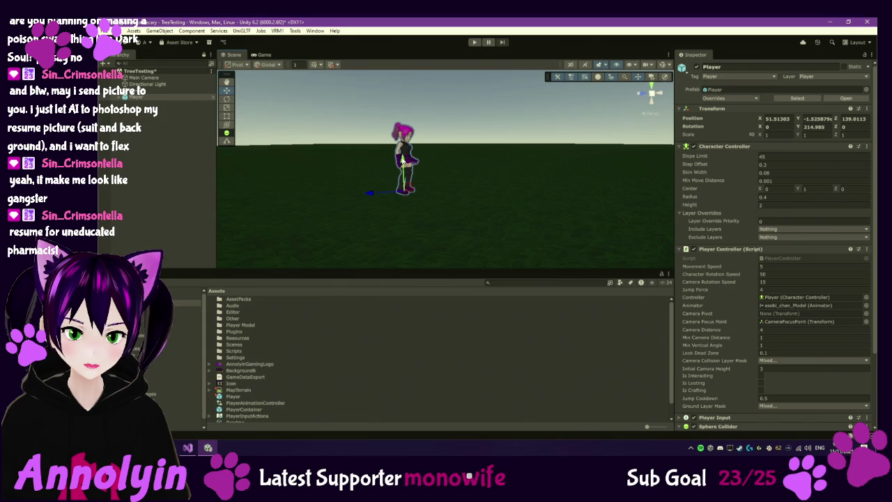
Step: Paint two large trees on the terrain, behind-right and left of the player
left_click(139, 90)
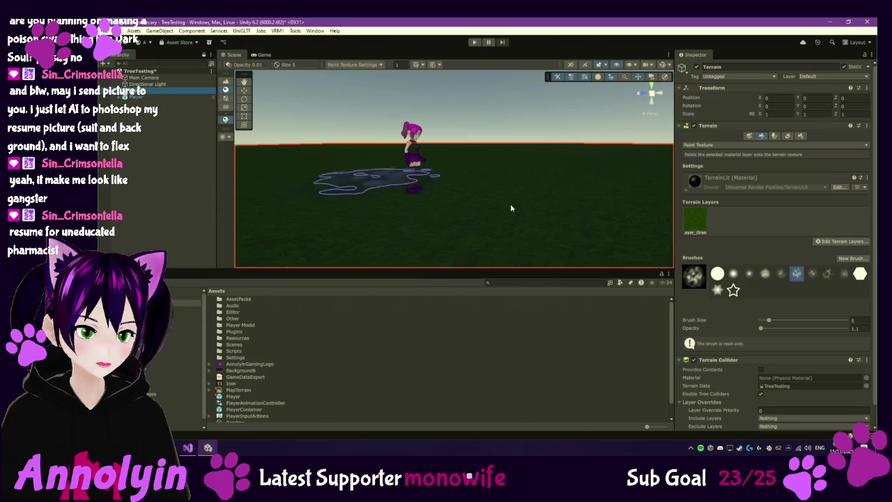
left_click(776, 136)
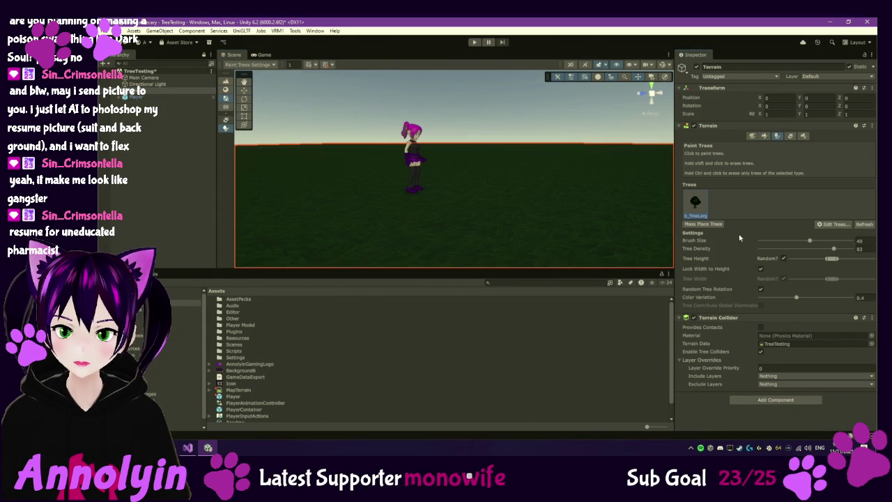
left_click(540, 154)
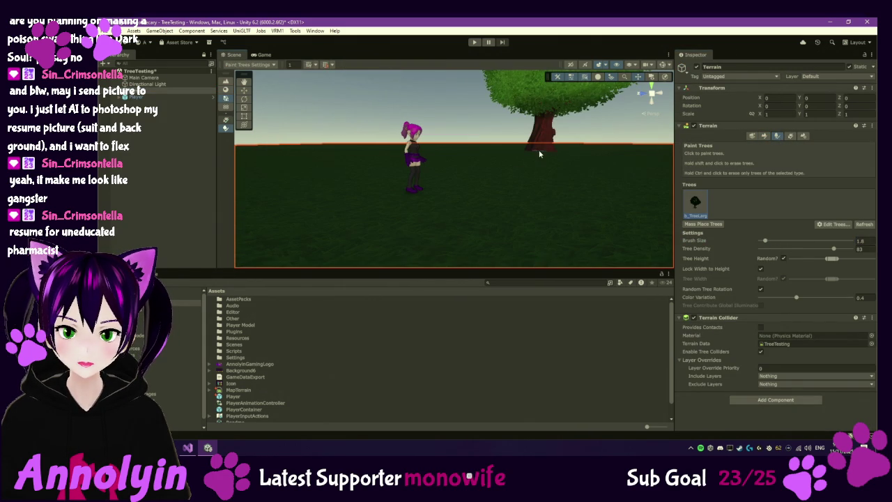
left_click(311, 164)
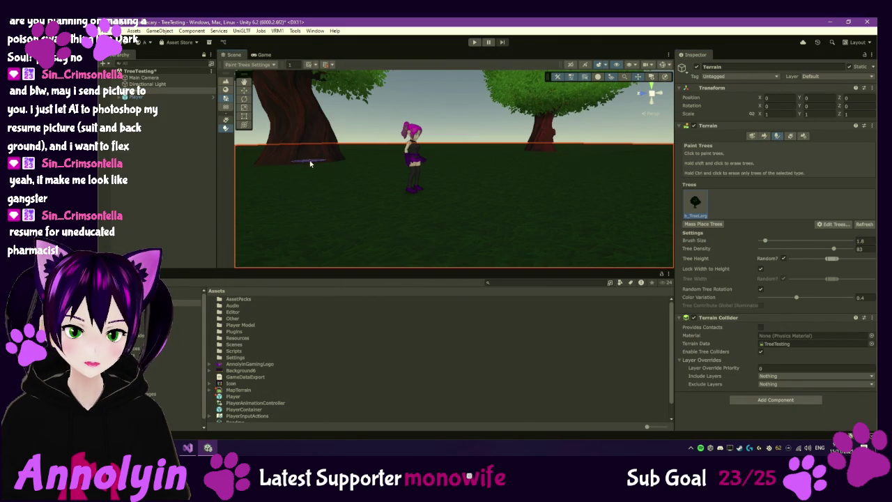
Step: Plant another large tree on the right side and select the Player
left_click(648, 199)
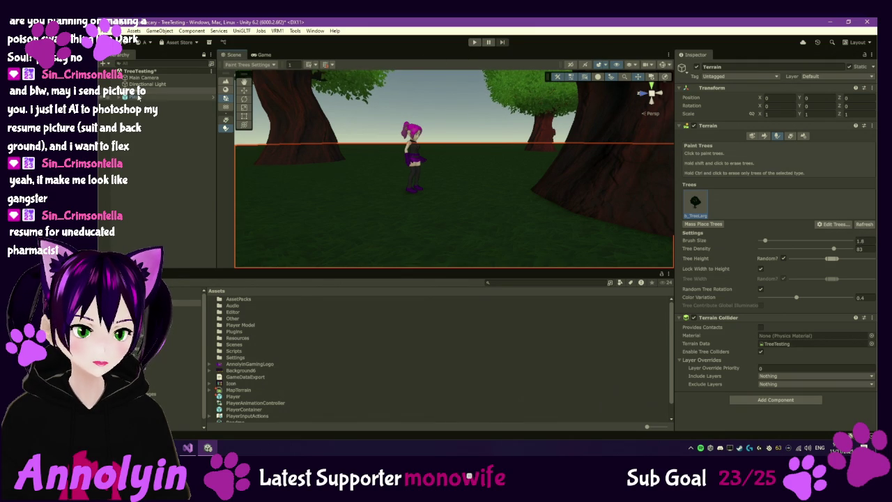
left_click(116, 98)
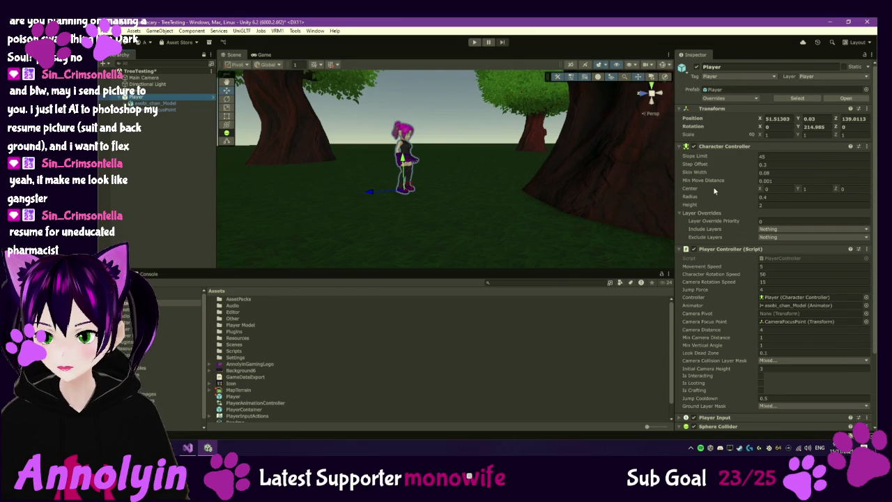
scroll(713, 186, "down", 3)
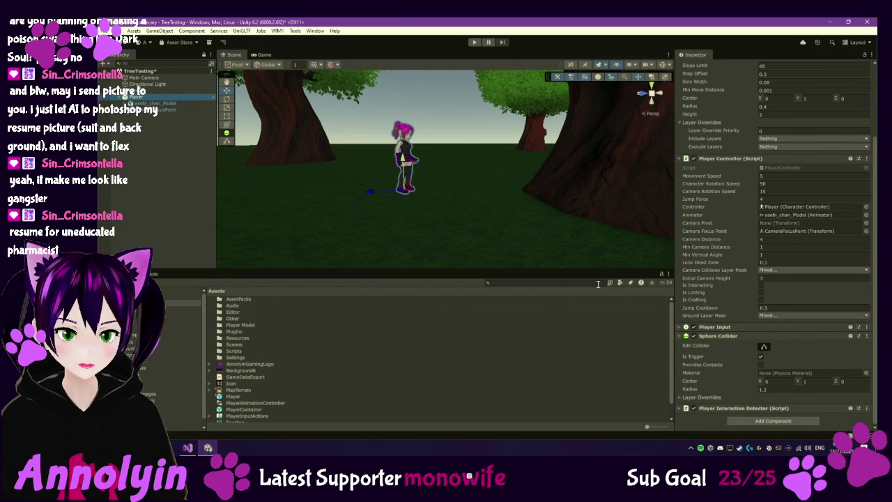
Step: Run a brief play test, stop it, then select Main Camera and the TreeTesting root
left_click(474, 42)
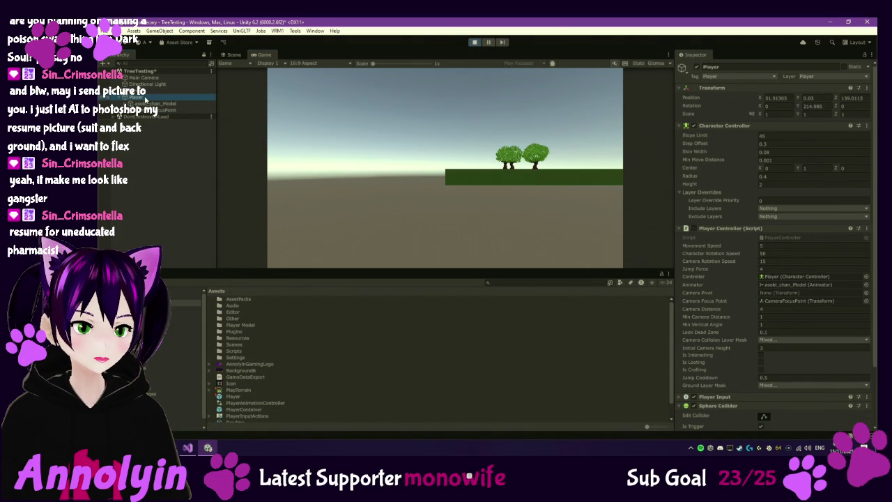
left_click(478, 45)
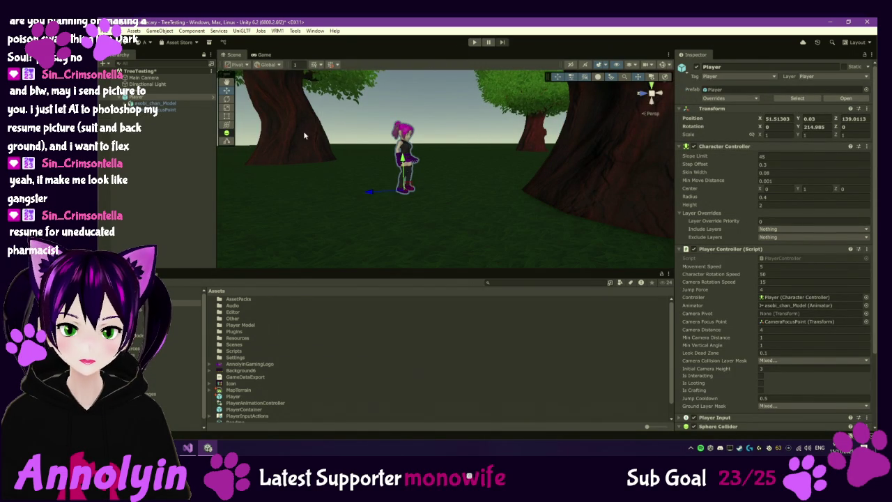
left_click(143, 77)
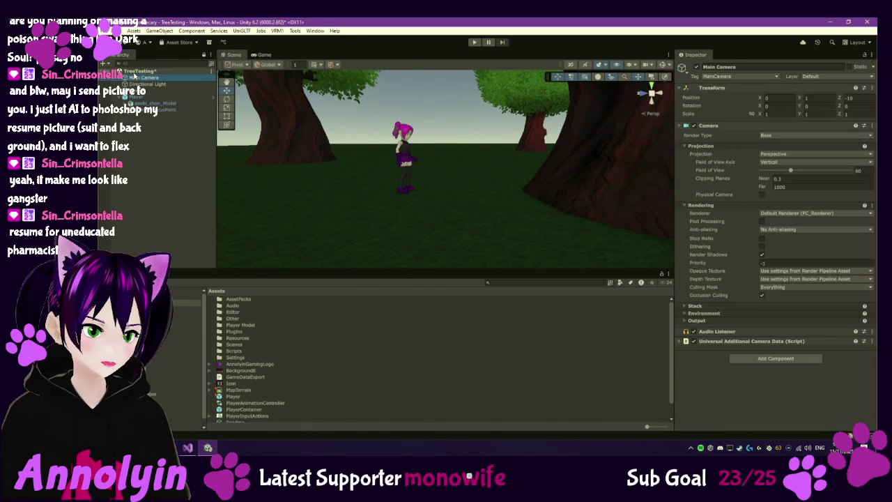
left_click(132, 71)
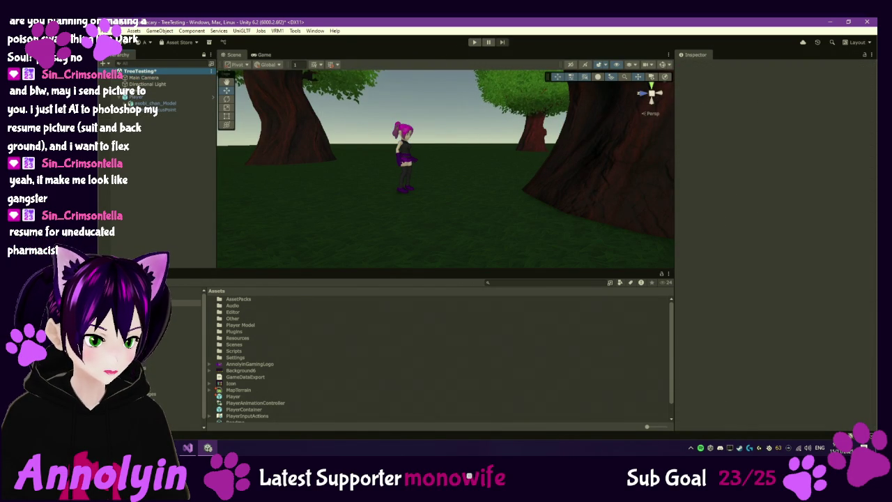
Step: Permanently delete the TreeTesting scene asset from Assets/Scenes
left_click(185, 413)
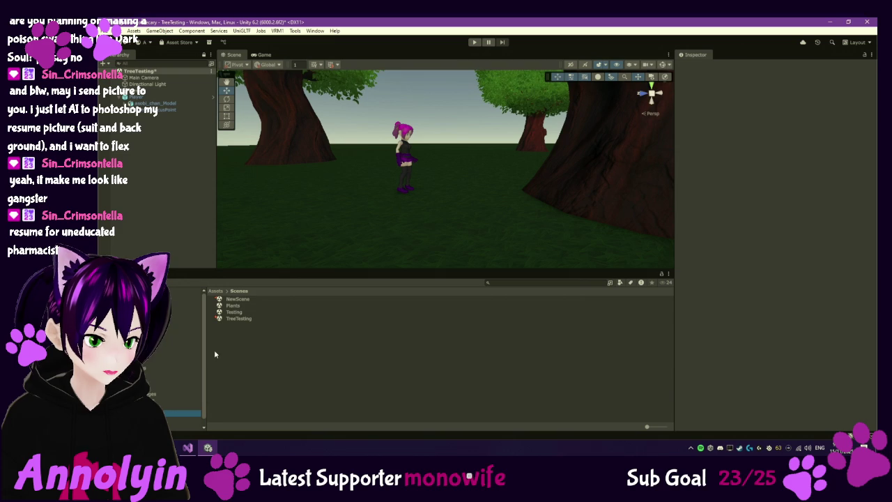
left_click(241, 318)
key("Delete")
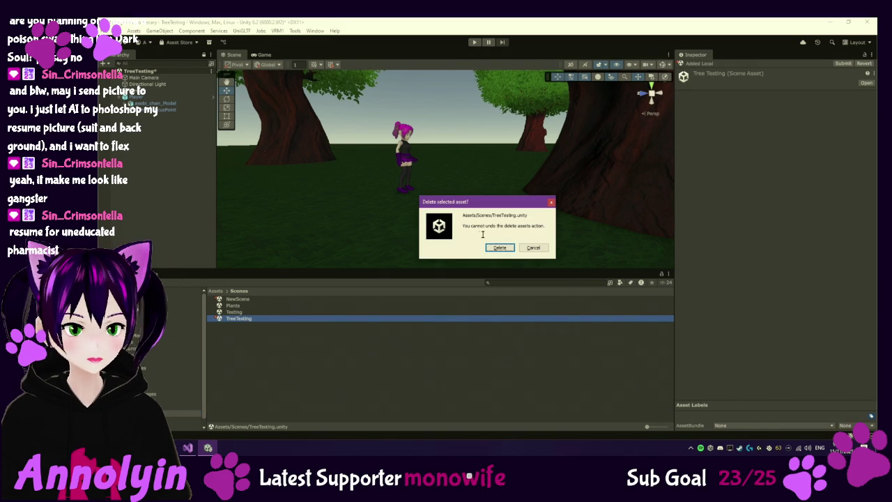
left_click(498, 247)
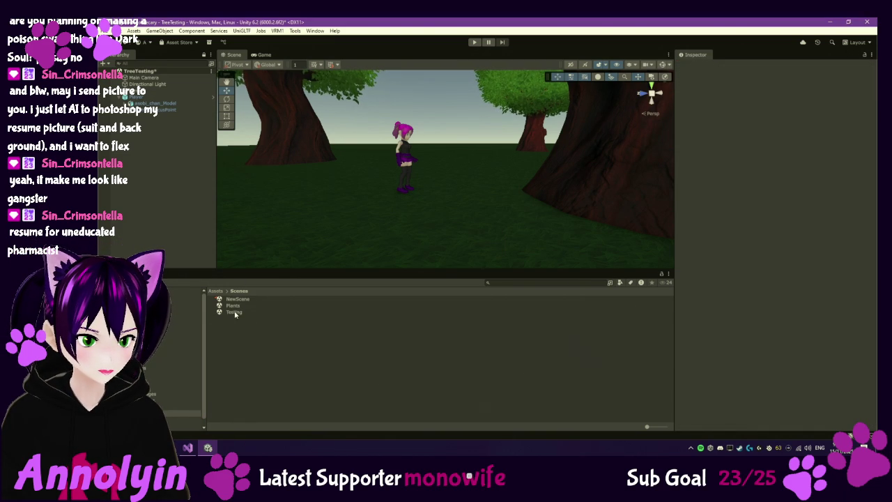
Step: Open the Testing scene without saving changes and start Play mode
double_click(235, 313)
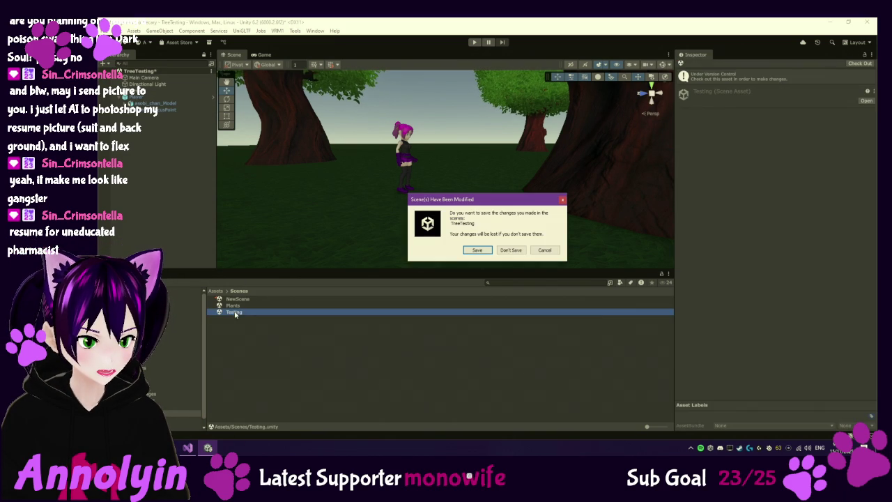
left_click(508, 251)
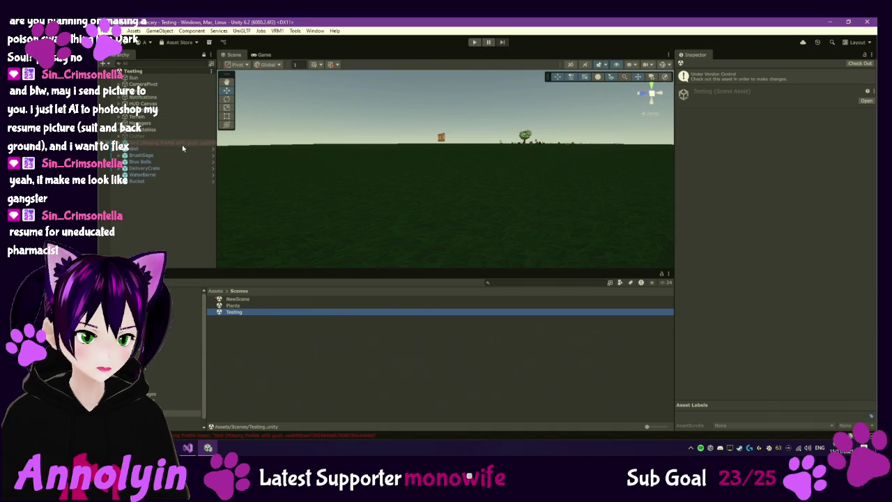
left_click(474, 42)
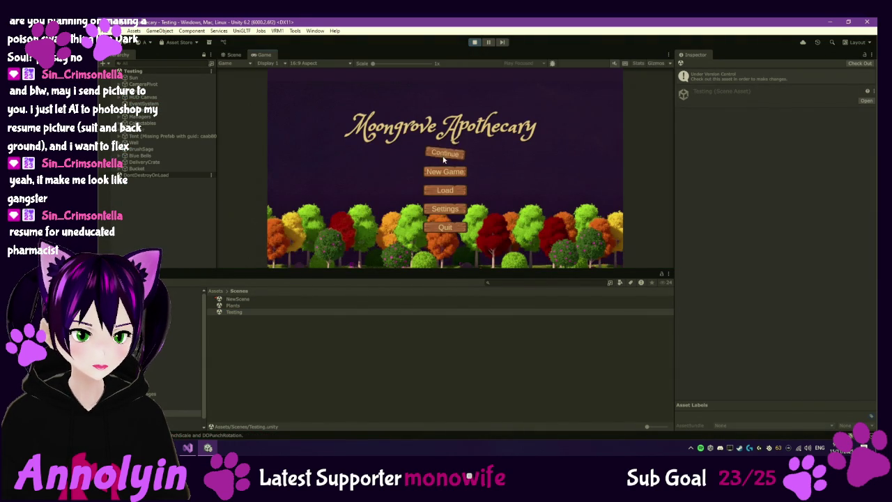
Step: Continue the saved game, pause it at Late Morning Day 3, and expand Managers and the compass object
left_click(443, 156)
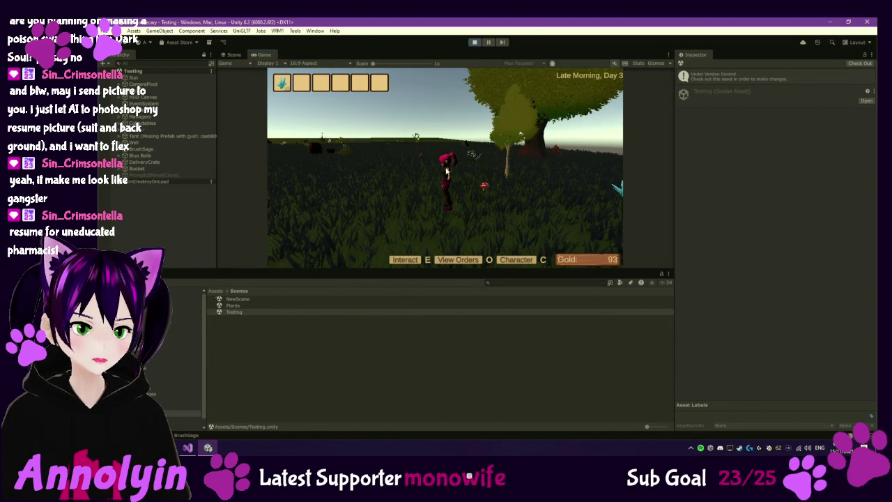
key("Escape")
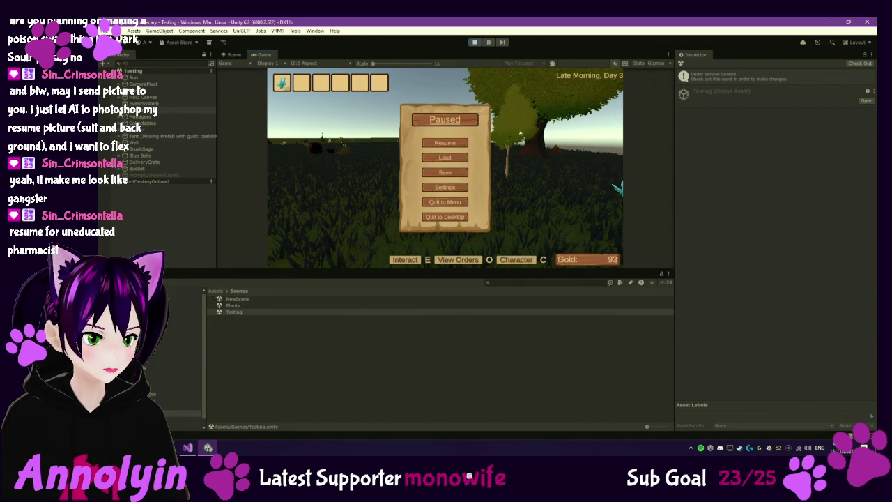
left_click(122, 117)
left_click(122, 117)
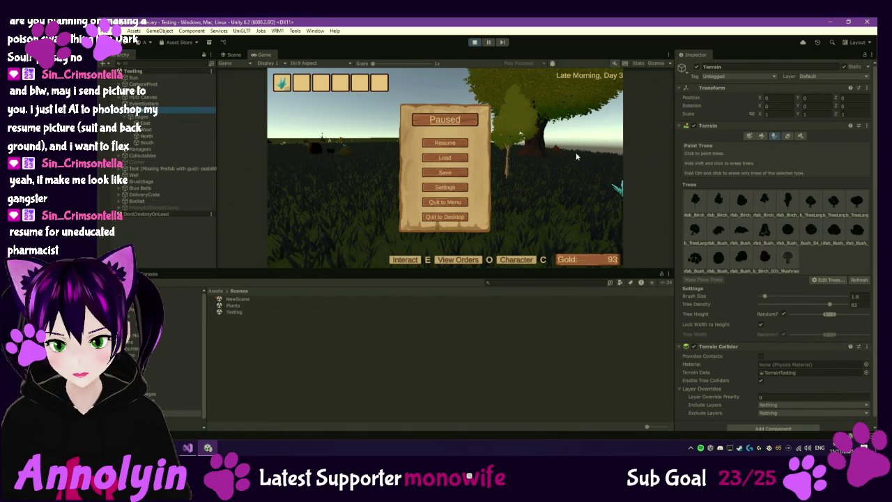
Step: In the Scene view, remove the tree near the Player and paint a b_TreeLarge beside it
left_click(233, 55)
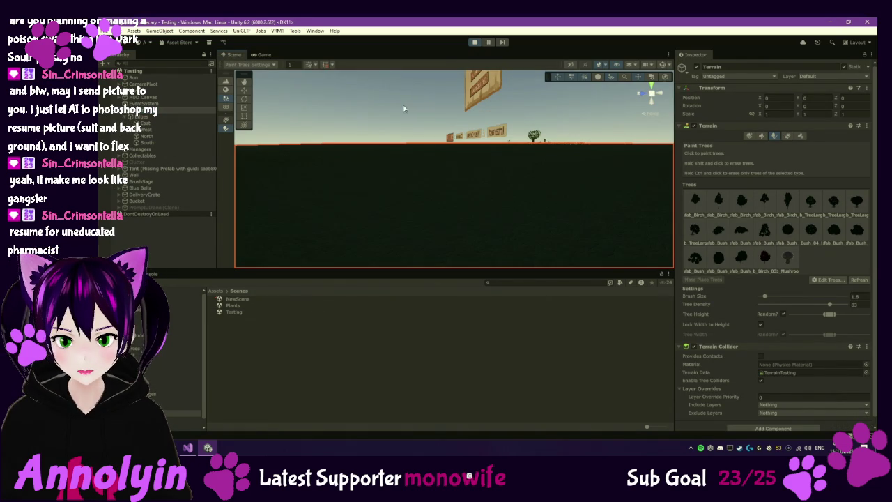
double_click(149, 94)
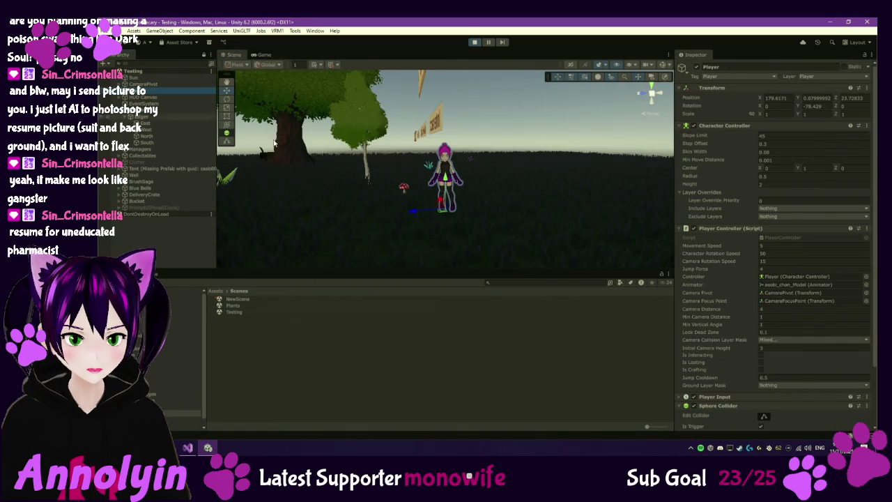
mouse_move(403, 175)
left_mouse_down()
mouse_move(380, 150)
mouse_move(494, 239)
mouse_move(664, 172)
left_mouse_up()
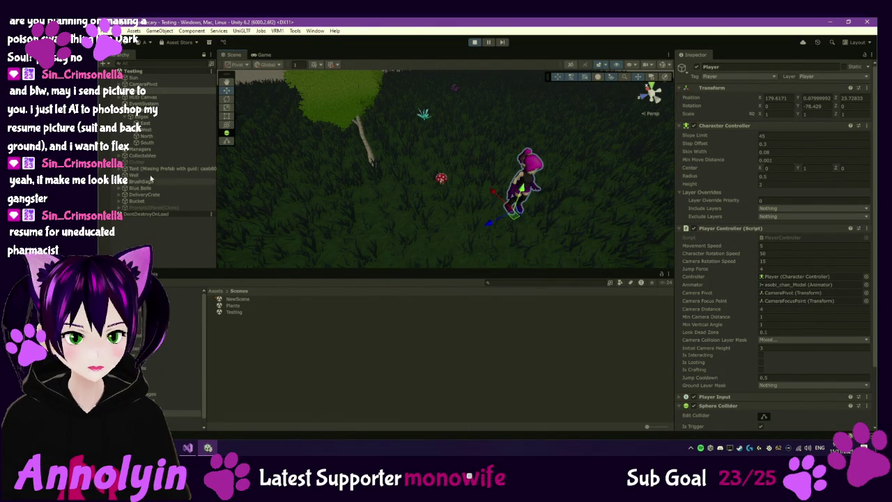
left_click(150, 110)
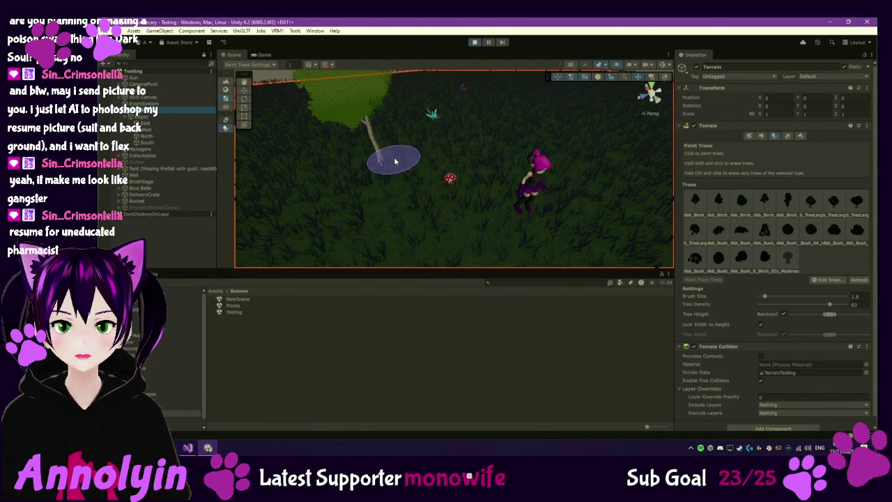
key("ctrl+z")
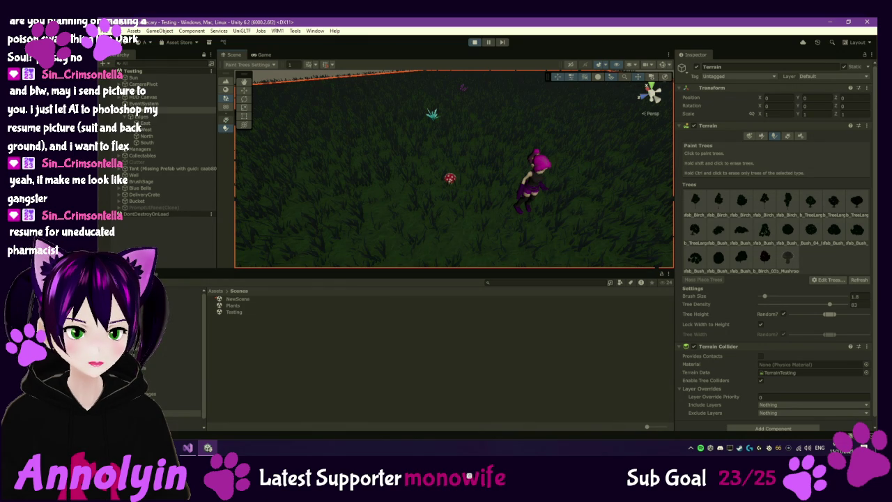
left_click(812, 210)
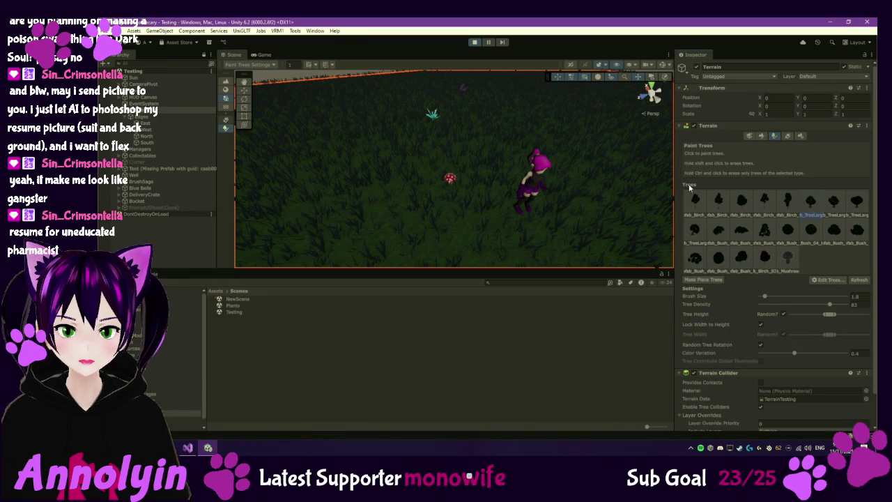
left_click(368, 139)
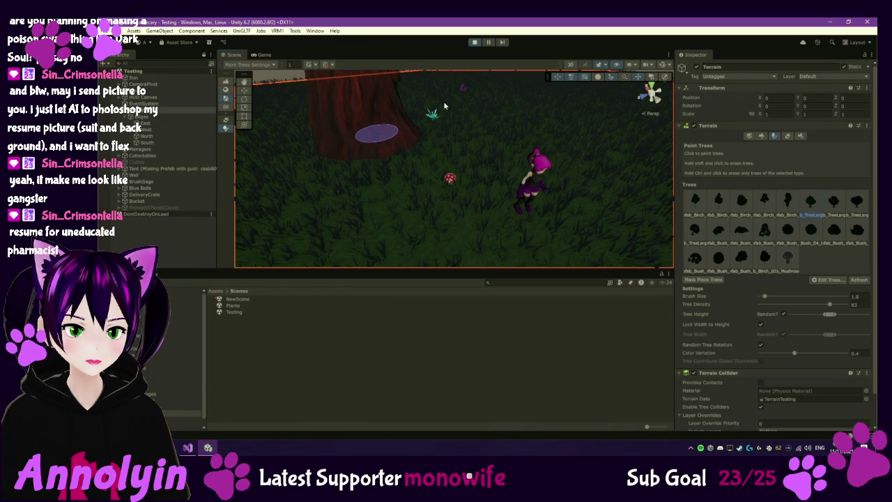
Step: Resume the game, walk the character around the new large tree, then stop Play mode
left_click(268, 57)
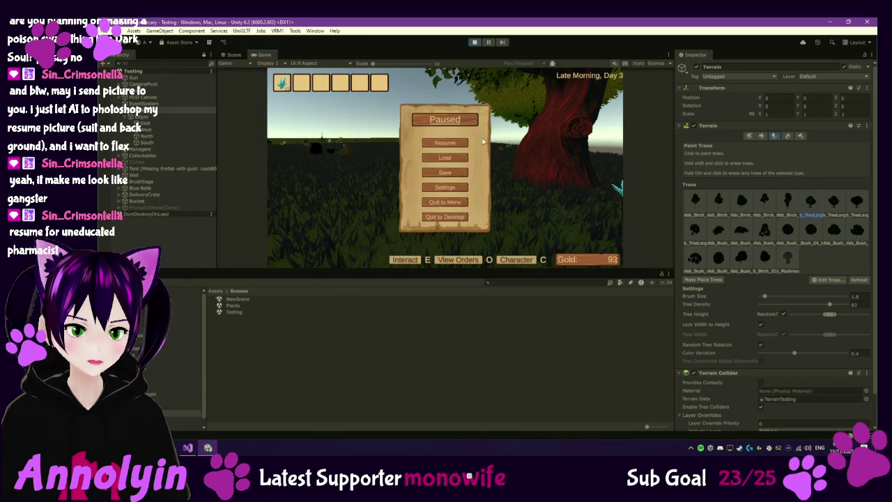
left_click(439, 143)
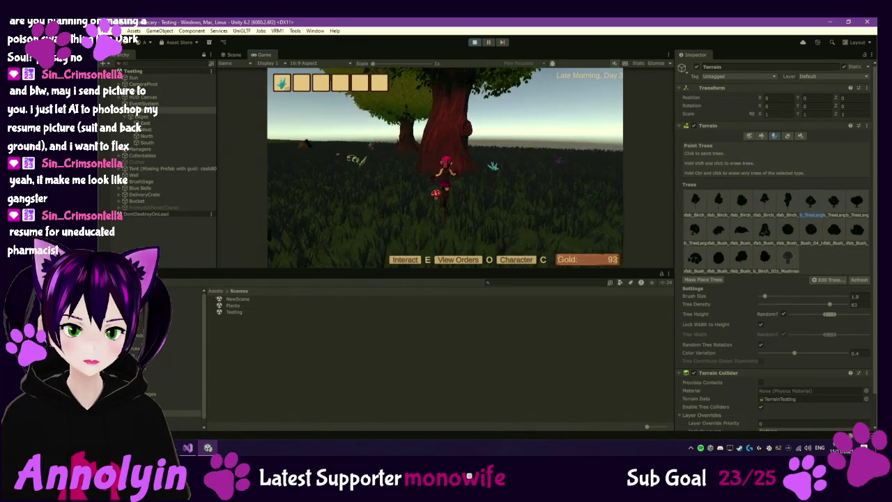
key("w")
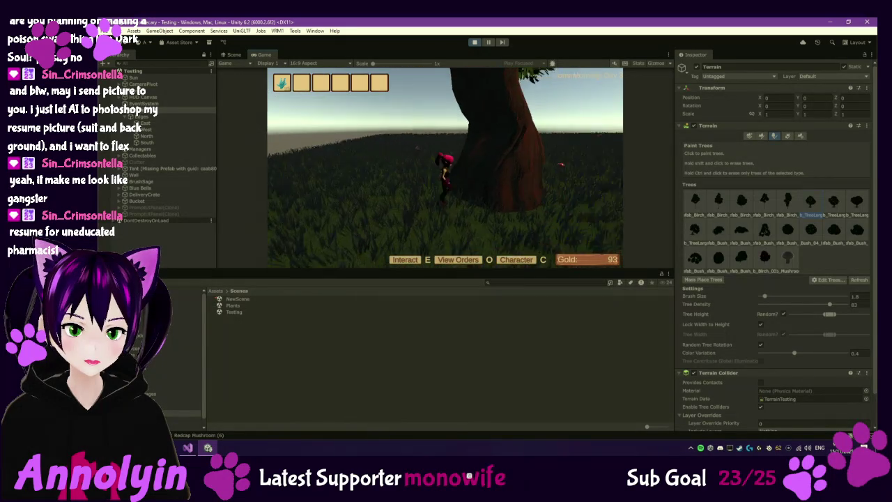
key("w")
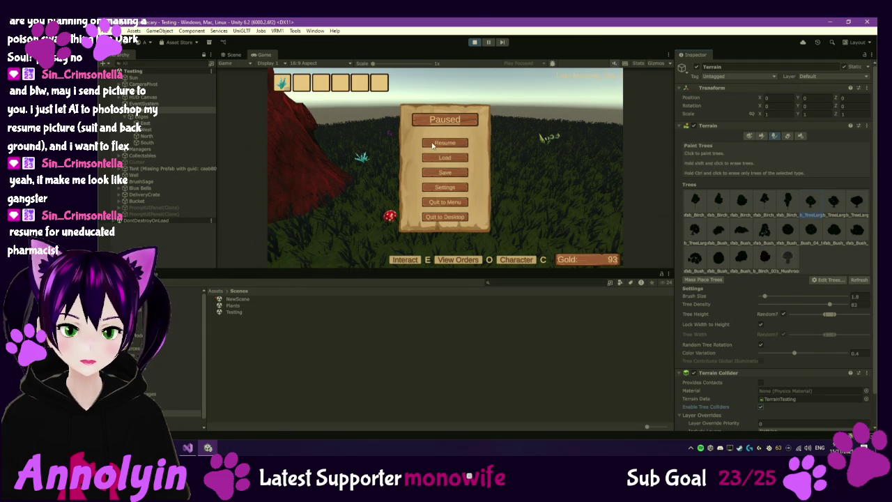
left_click(475, 41)
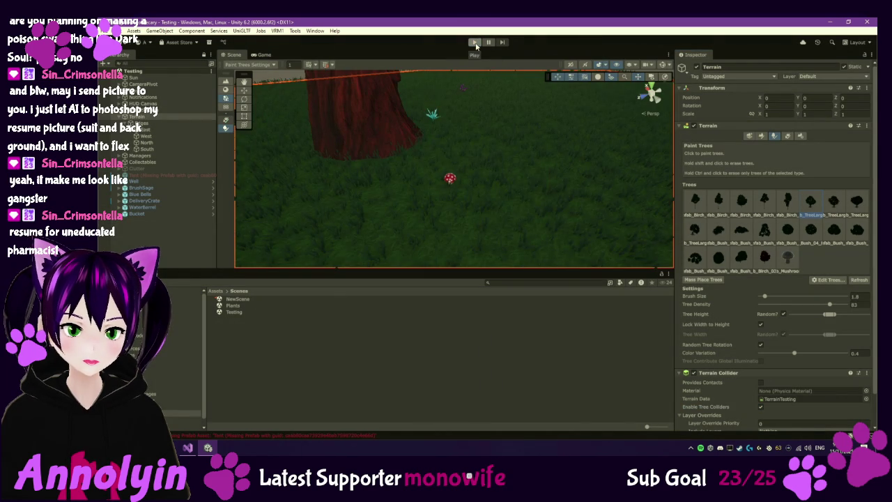
Step: Erase the large red tree and paint a birch tree on the terrain instead
mouse_move(507, 167)
left_mouse_down()
mouse_move(445, 51)
mouse_move(512, 202)
left_mouse_up()
left_click(495, 154, "shift")
left_click(698, 209)
left_click(507, 180)
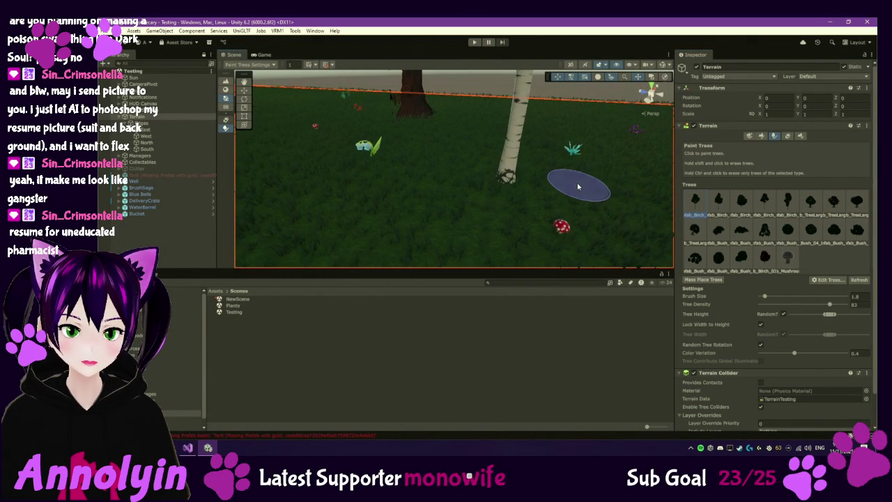
Step: Paint another b_TreeLarge at right, then play the Testing scene and continue the game
scroll(613, 185, "down", 1)
left_click_drag(622, 186, 727, 207)
left_click(812, 204)
left_click(603, 167)
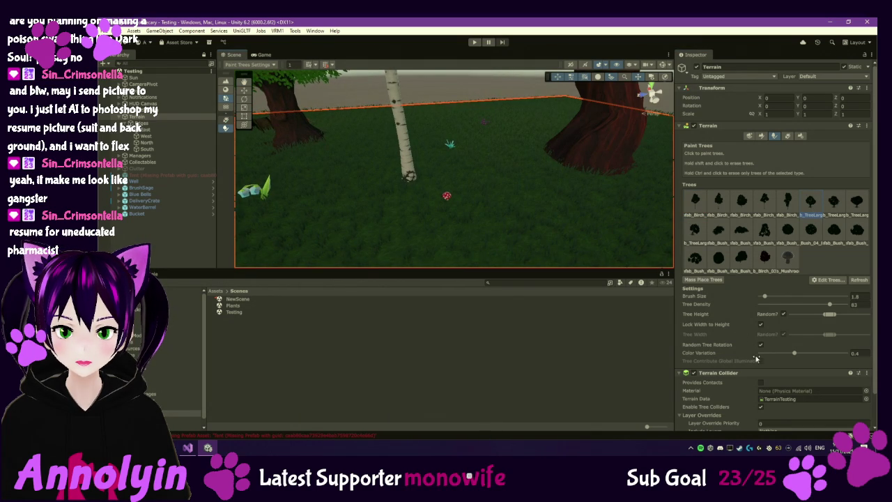
left_click(474, 43)
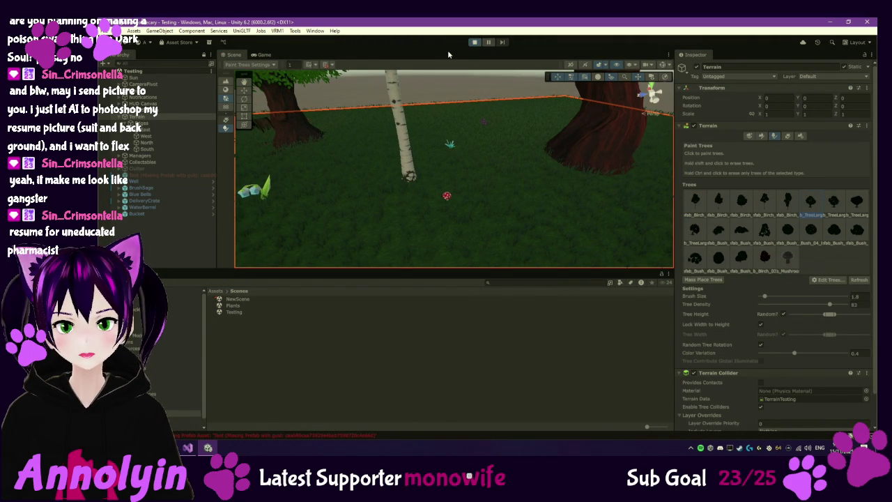
left_click(446, 152)
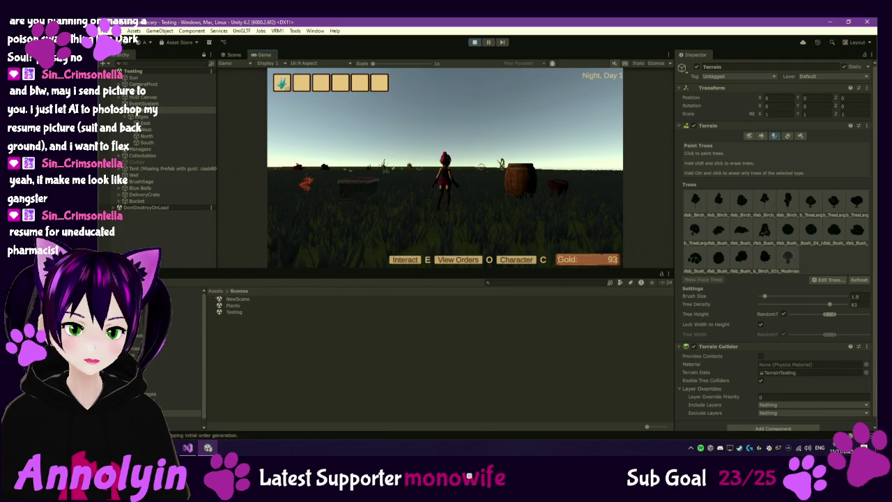
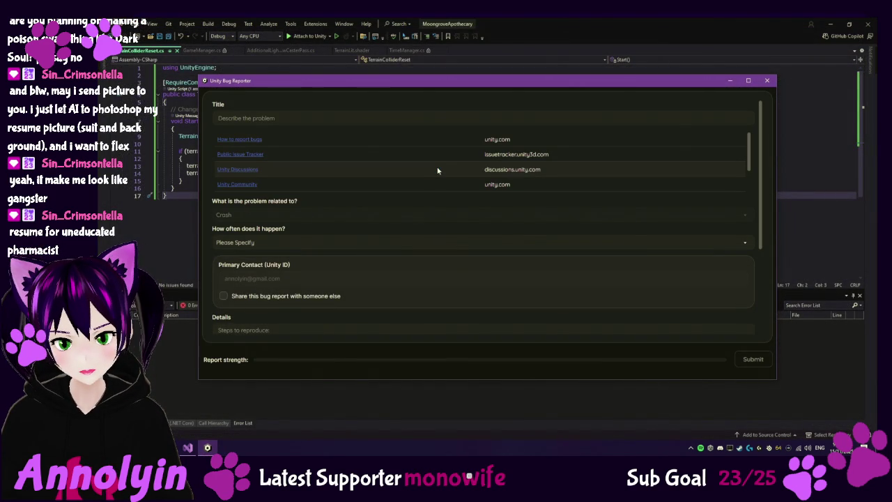
Step: Scroll the bug report form down to its attachments, then close it unsubmitted
scroll(432, 129, "down", 3)
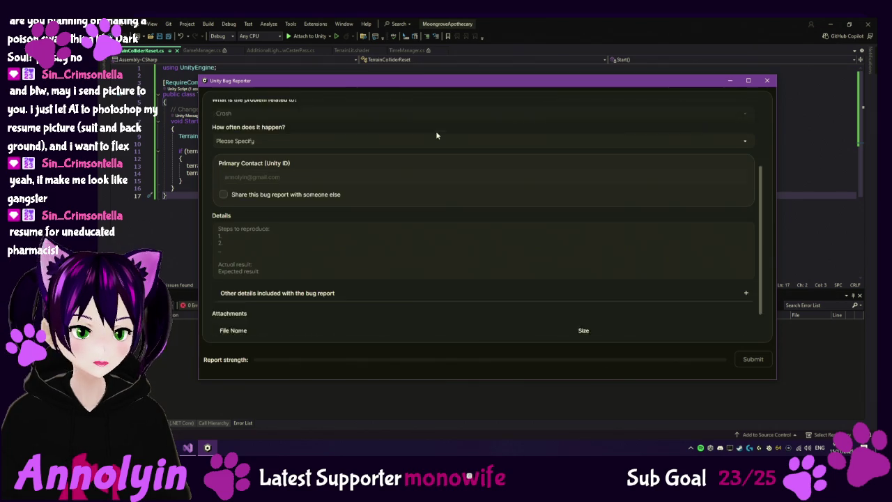
scroll(510, 184, "down", 3)
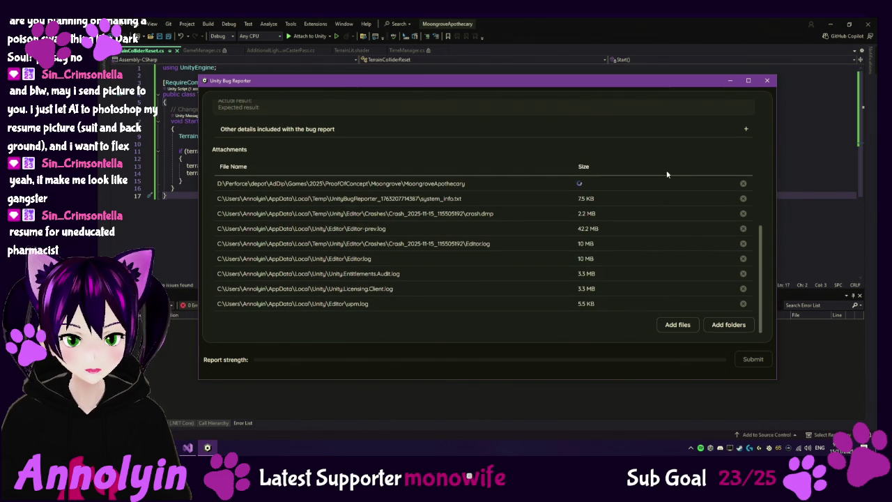
left_click(767, 81)
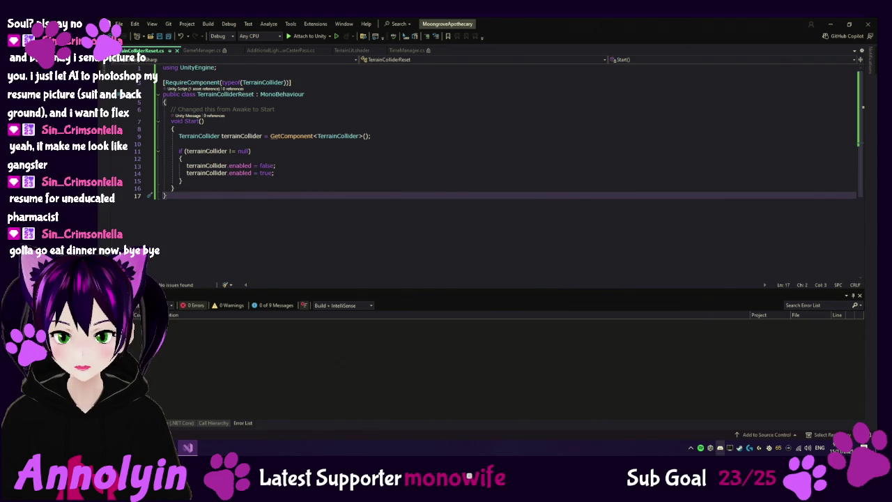
Step: Reopen MoongroveApothecary from Unity Hub's tray list, declining to recover scene backups
right_click(711, 448)
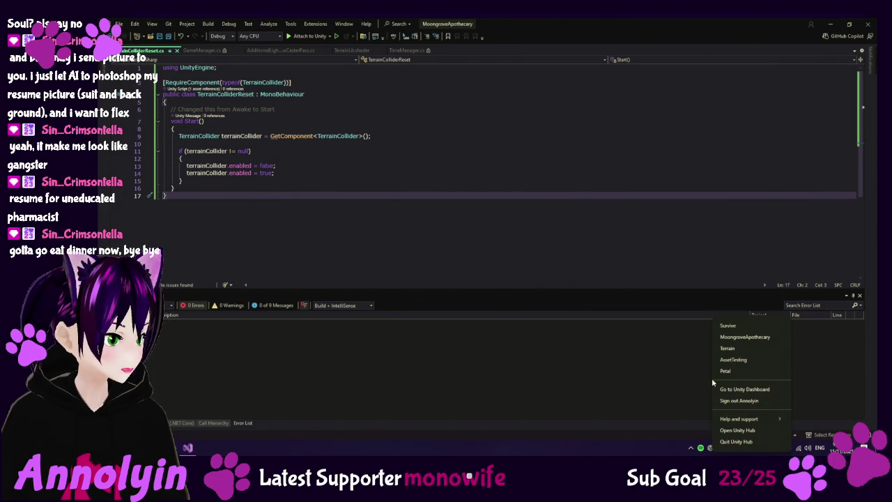
left_click(756, 339)
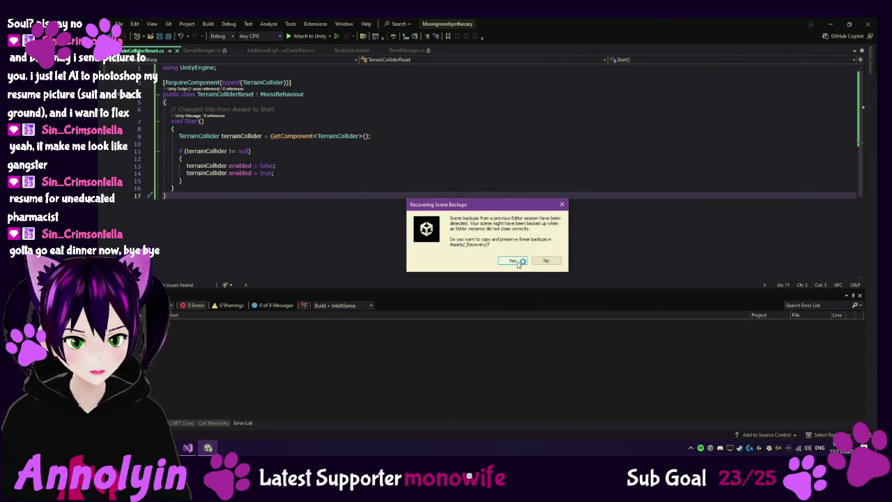
left_click(545, 260)
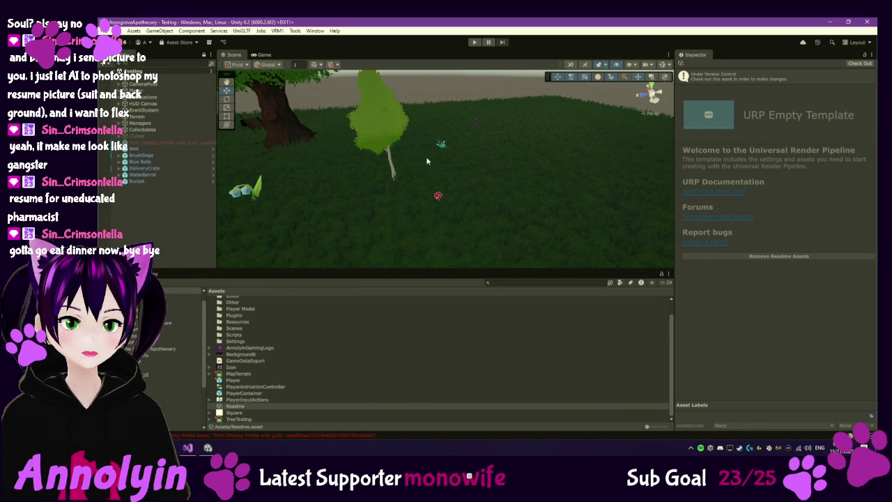
Step: Play the Testing scene, continue the saved game, and run the character around with WASD
left_click(474, 42)
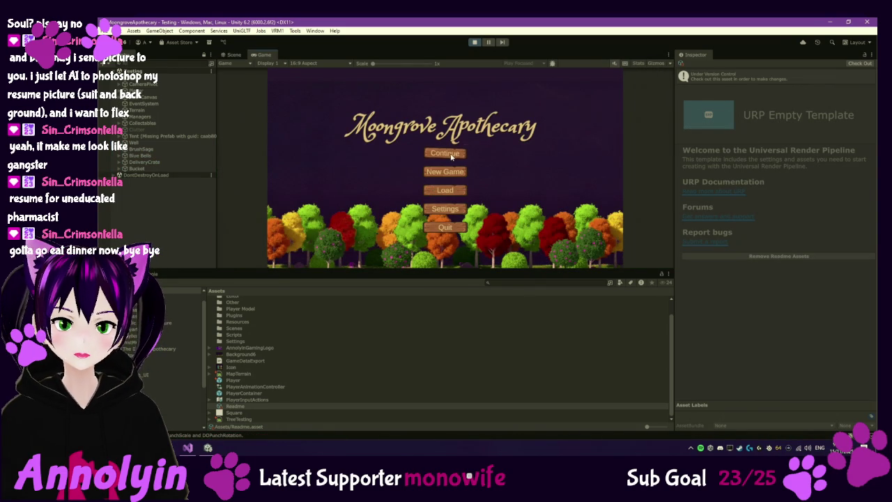
left_click(445, 152)
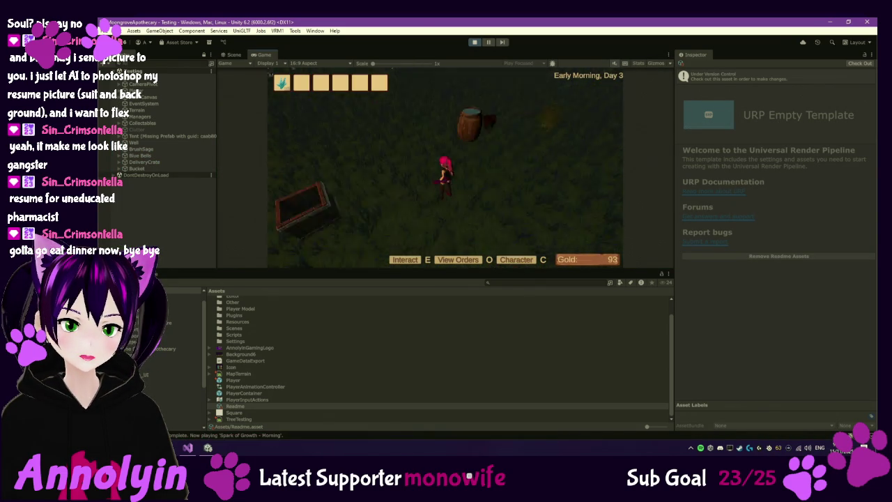
key("w")
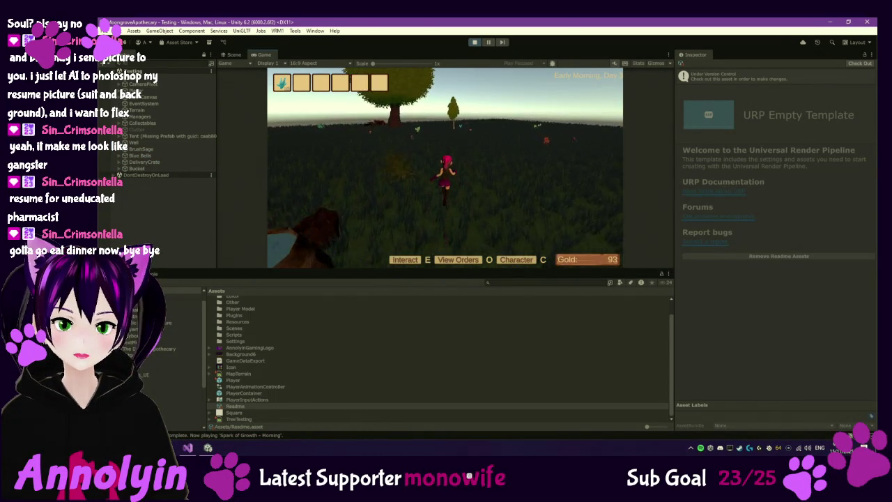
key("a")
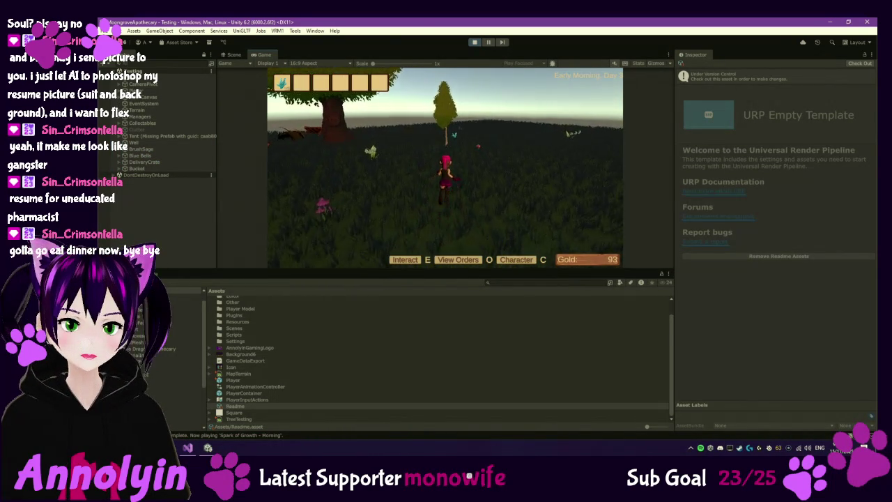
key("w")
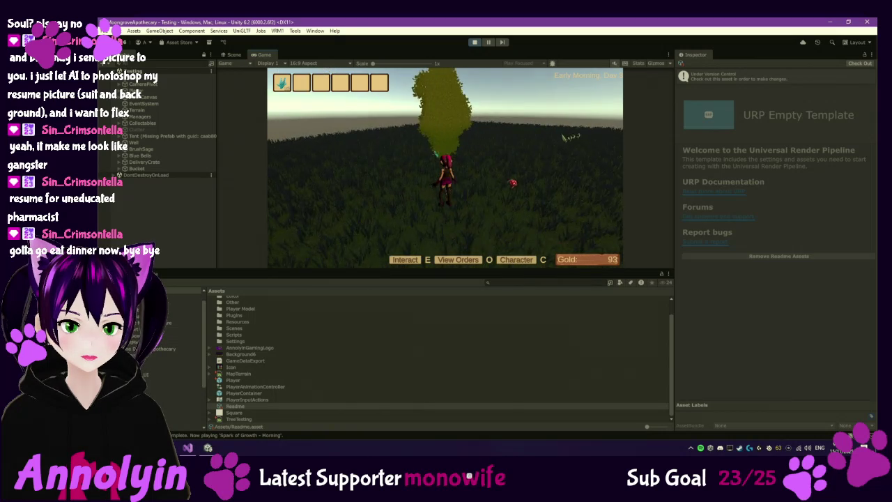
key("s")
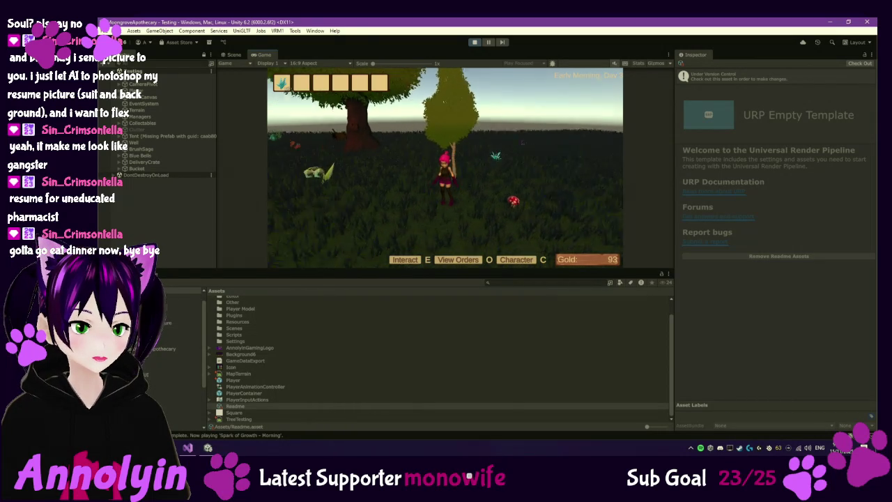
key("alt+Tab")
key("alt+Tab")
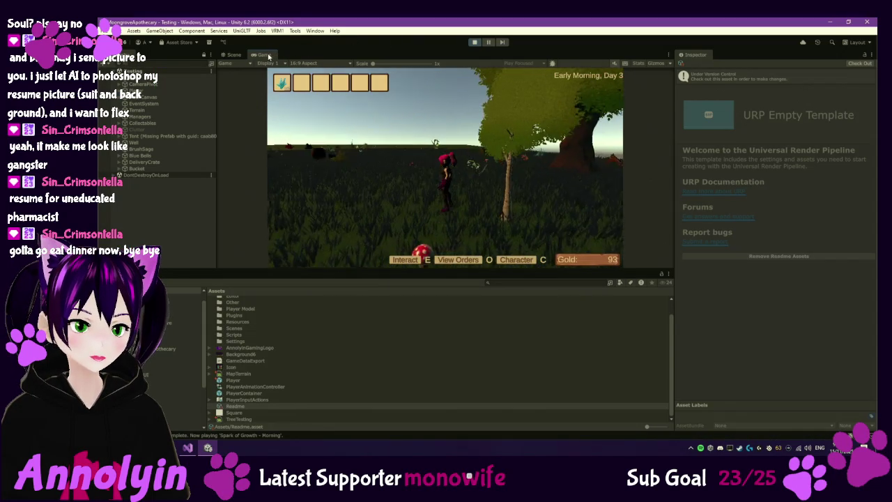
left_click(231, 55)
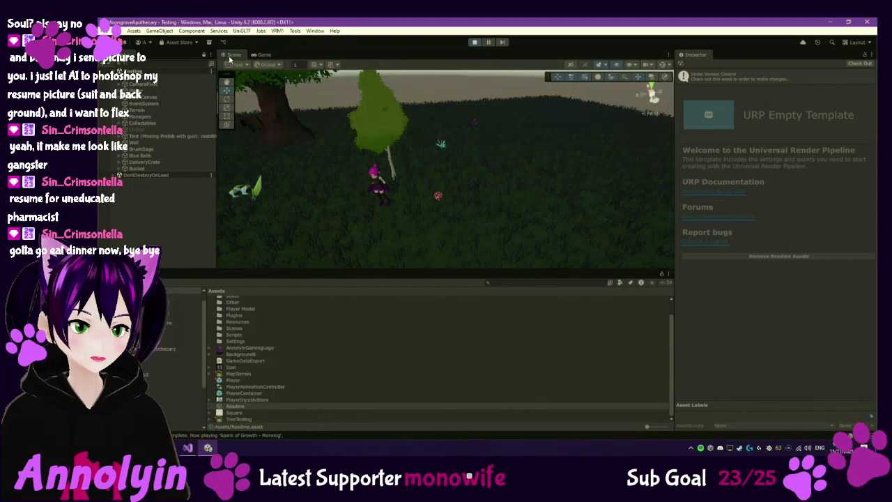
Step: Turn on gizmos, select the Terrain, and orbit the Scene view to inspect it
left_click(662, 65)
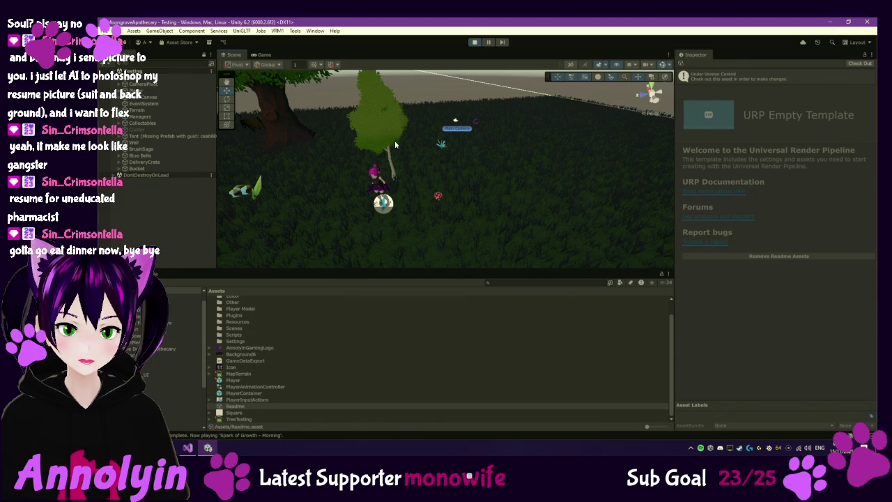
left_click(139, 110)
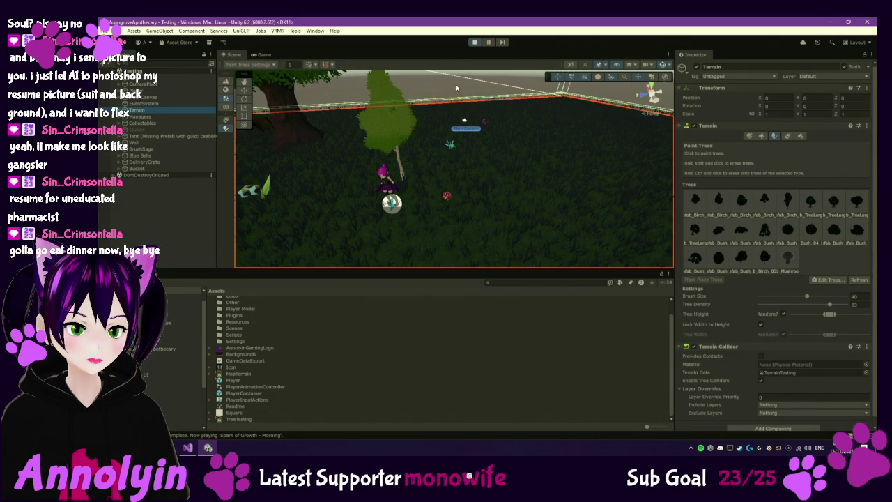
right_click(165, 220)
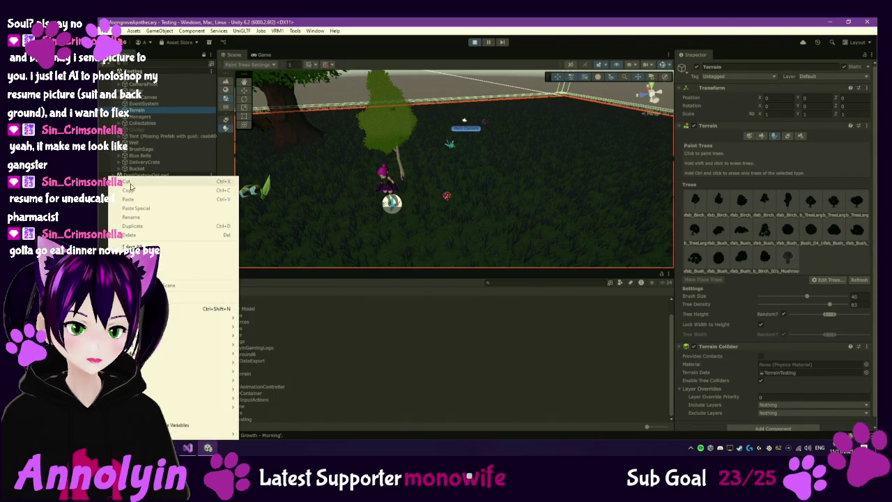
left_click(293, 44)
mouse_move(359, 142)
left_mouse_down()
mouse_move(404, 182)
mouse_move(427, 221)
left_mouse_up()
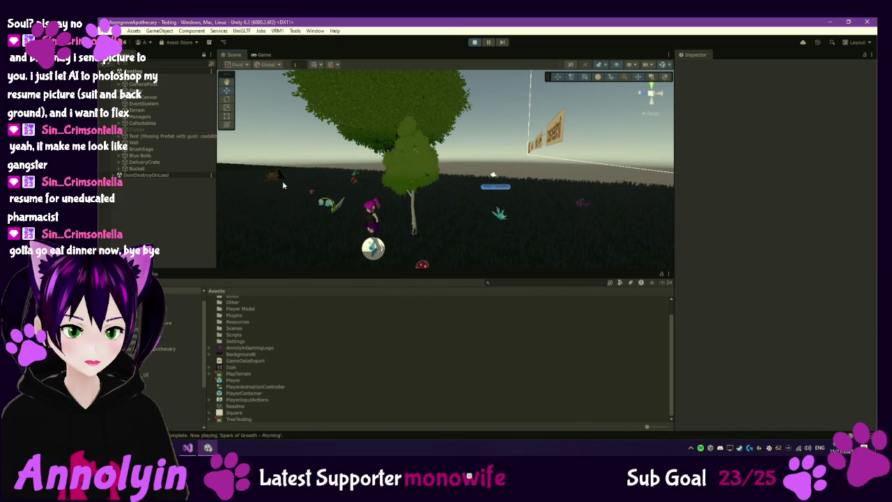
left_click(155, 112)
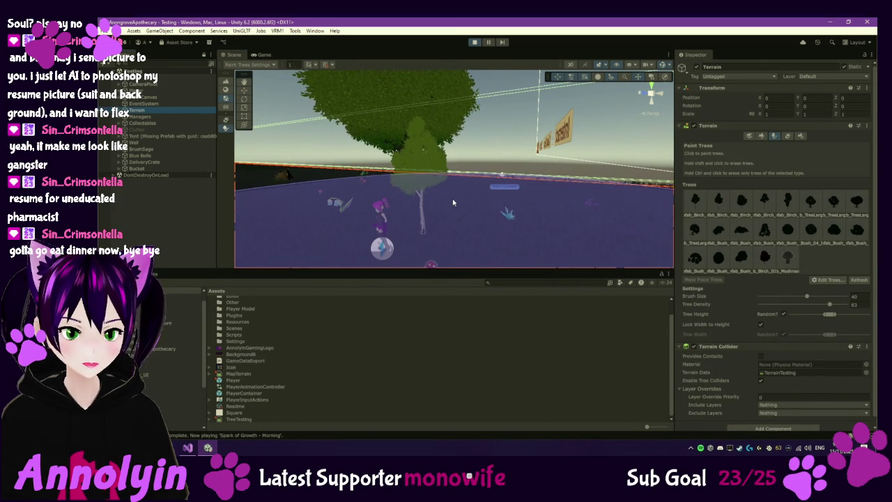
mouse_move(422, 179)
left_mouse_down()
mouse_move(481, 196)
mouse_move(664, 220)
mouse_move(431, 202)
mouse_move(326, 221)
mouse_move(438, 250)
left_mouse_up()
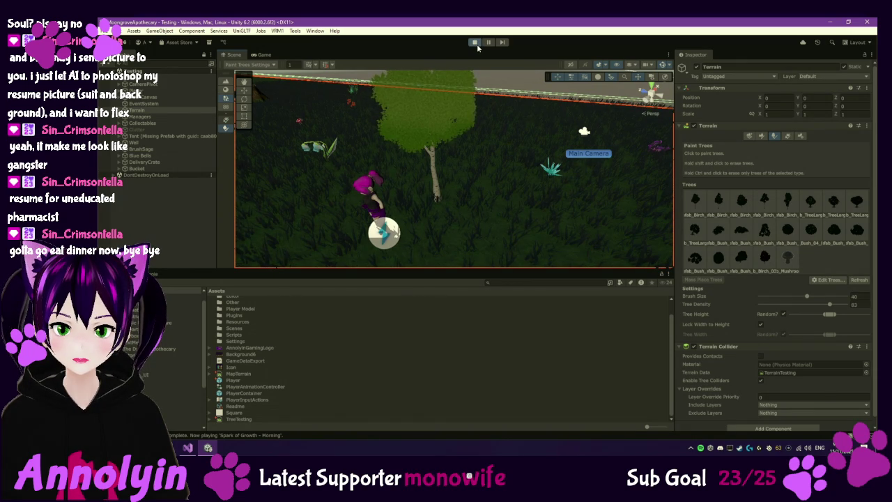
Step: Stop the game, select the Terrain, and set the tree brush size to 1
left_click(475, 43)
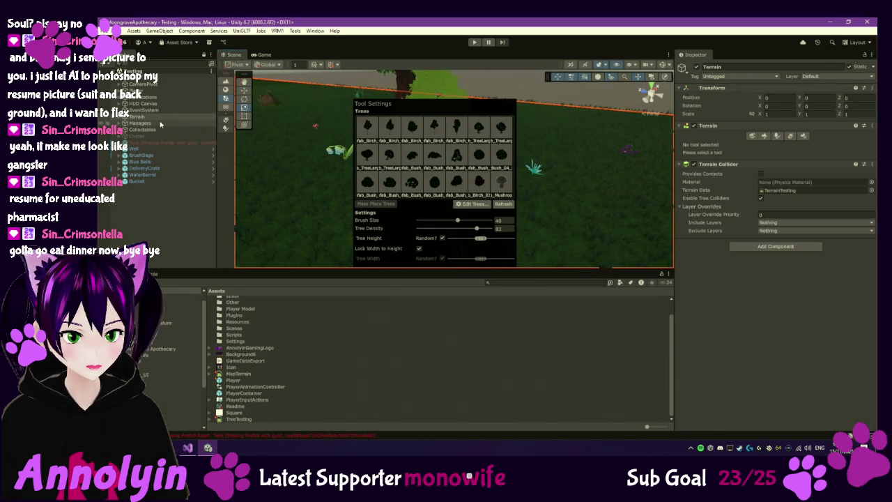
left_click(161, 124)
left_click(138, 117)
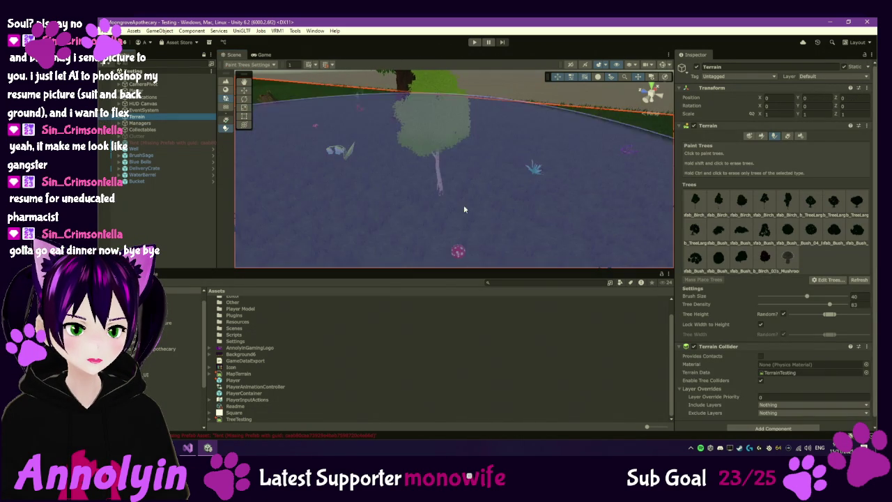
left_click_drag(777, 300, 749, 299)
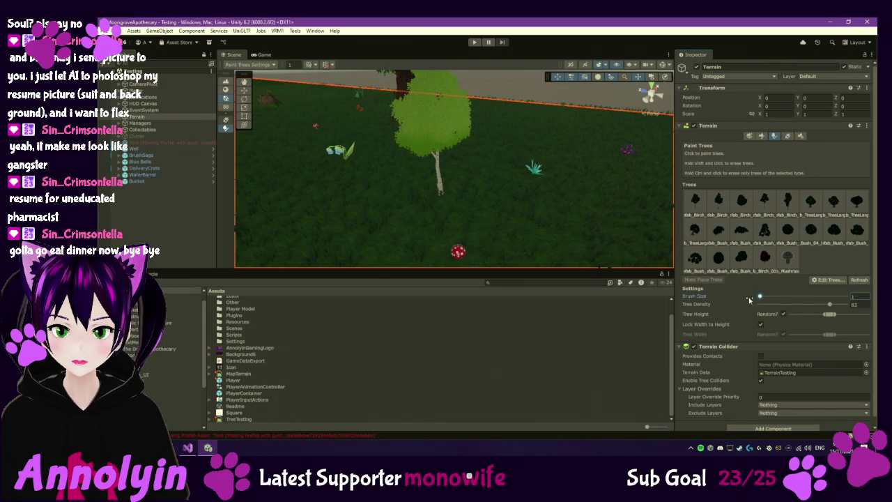
scroll(620, 238, "down", 8)
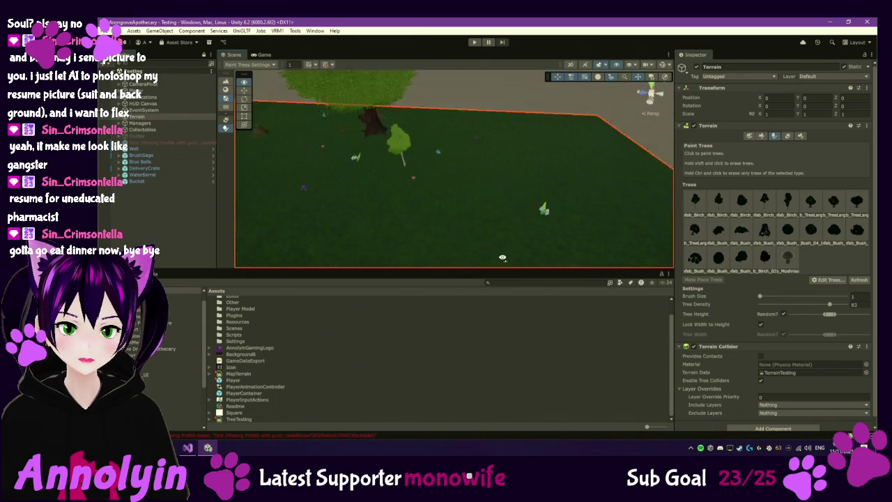
left_click_drag(620, 238, 669, 223)
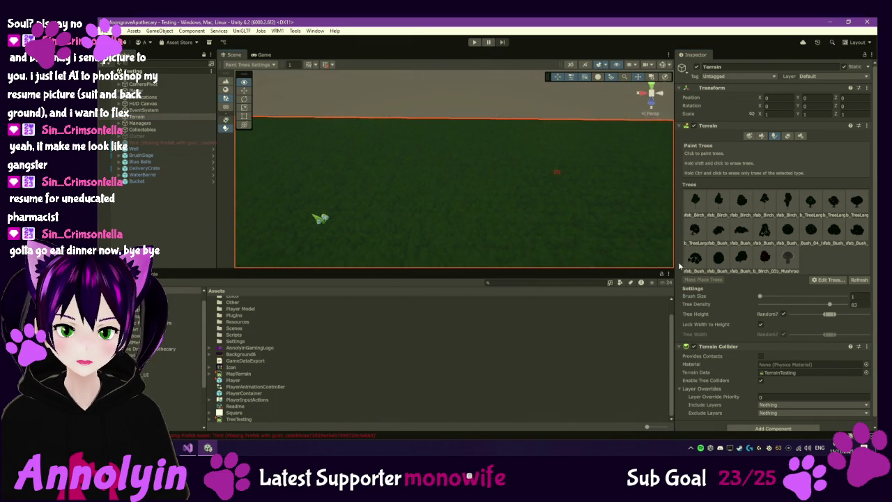
Step: Paint birch, large and red-leafed trees onto the terrain, then play a new game
left_click(698, 209)
left_click(398, 156)
left_click(725, 209)
left_click(455, 152)
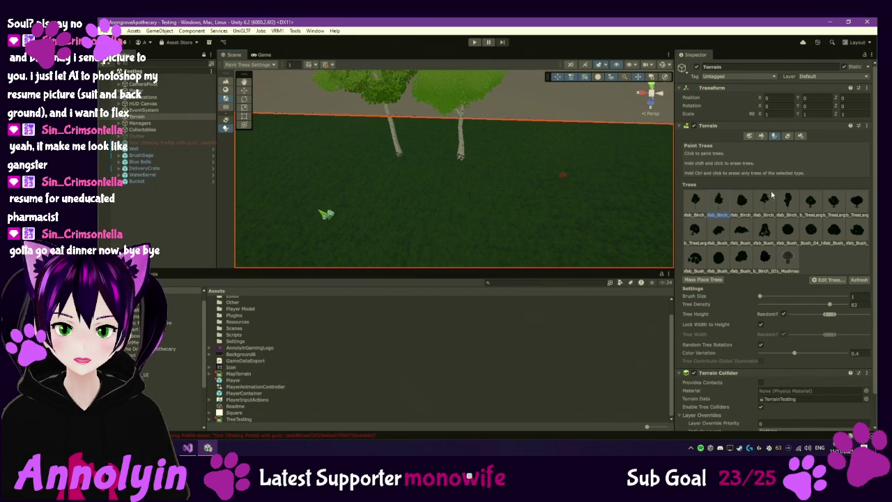
left_click(750, 209)
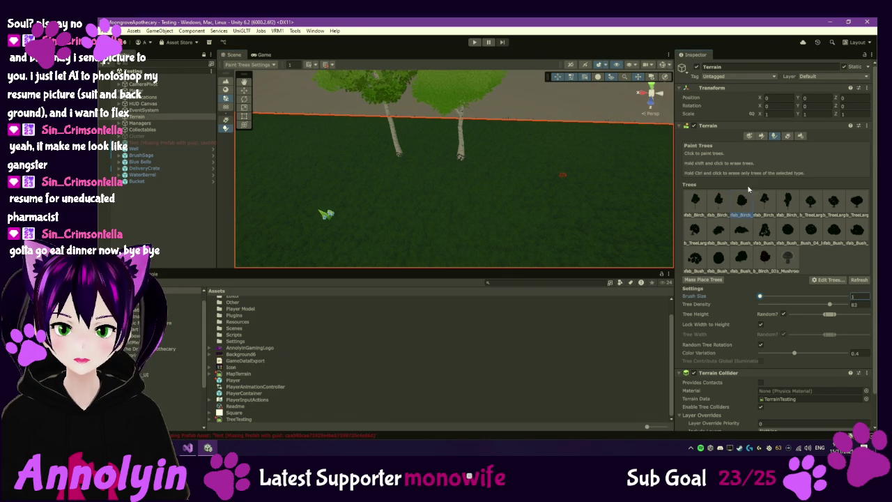
left_click(813, 209)
left_click(566, 152)
left_click_drag(613, 176, 525, 163)
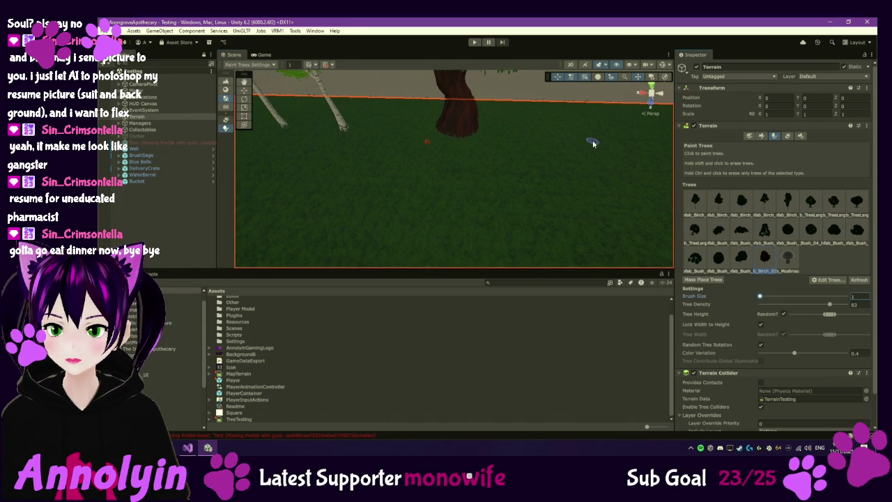
left_click(589, 140)
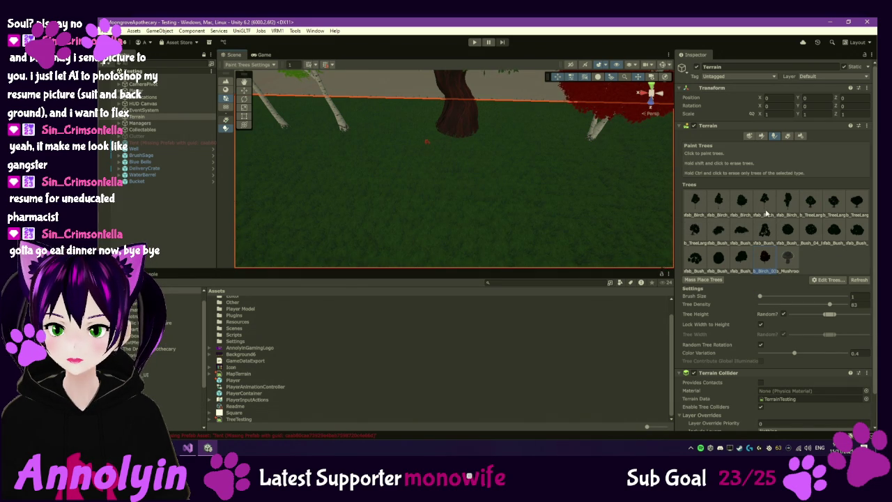
left_click(474, 42)
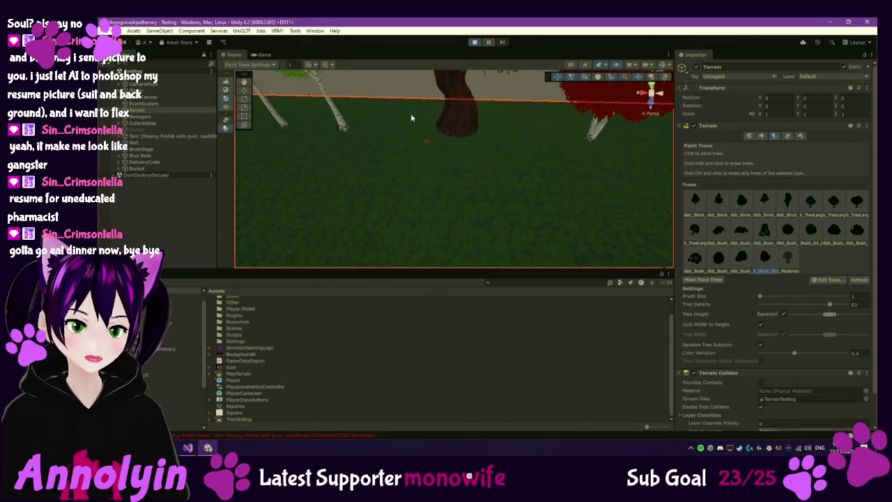
left_click(447, 172)
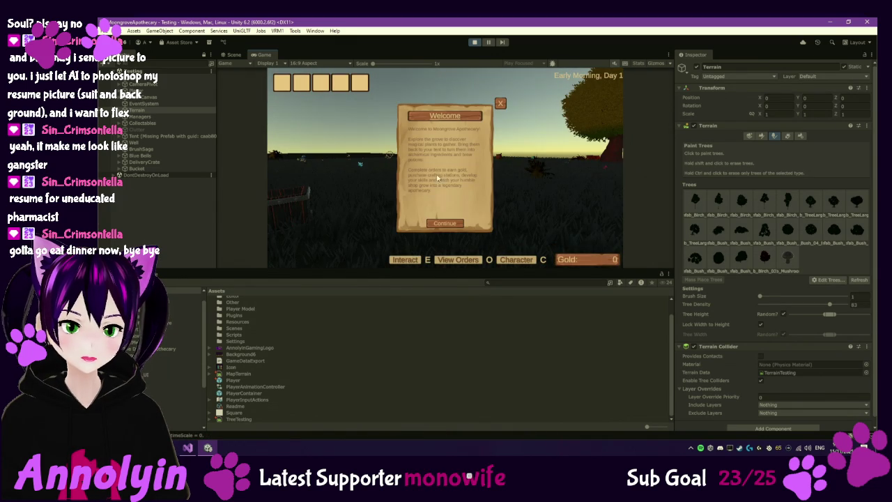
Step: Turn off tutorials, run the character to the red-leafed tree, then pause and stop playing
left_click(500, 105)
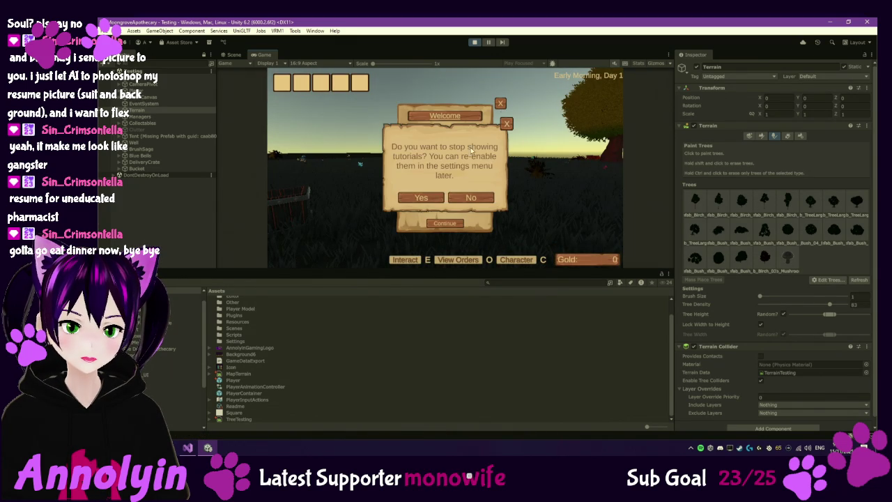
left_click(421, 199)
key("w")
key("w")
key("w")
key("w")
key("w")
key("w")
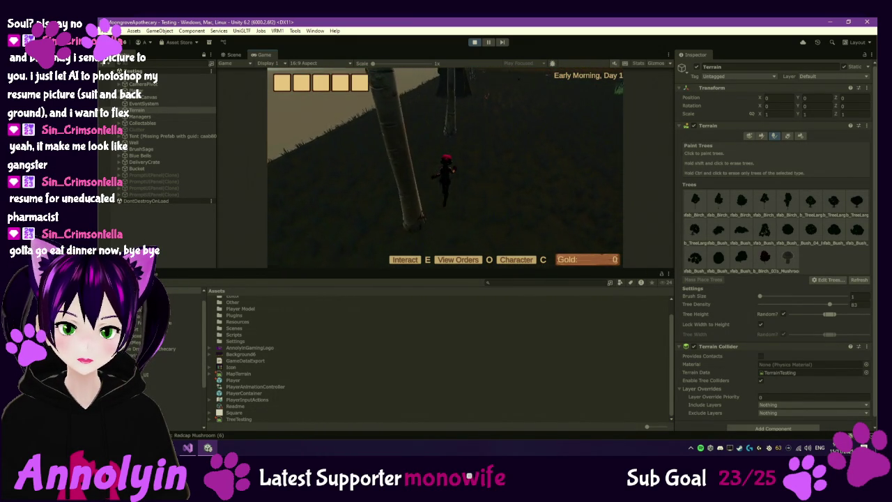
key("w")
key("w")
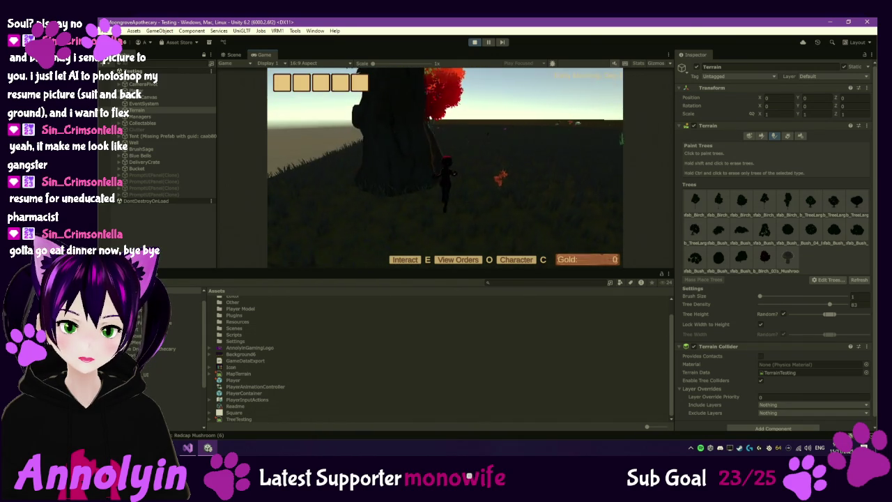
key("w")
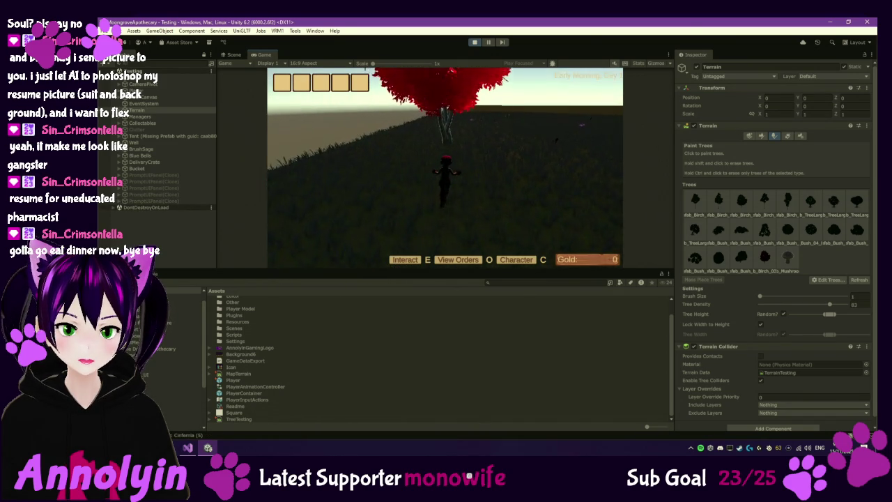
key("w")
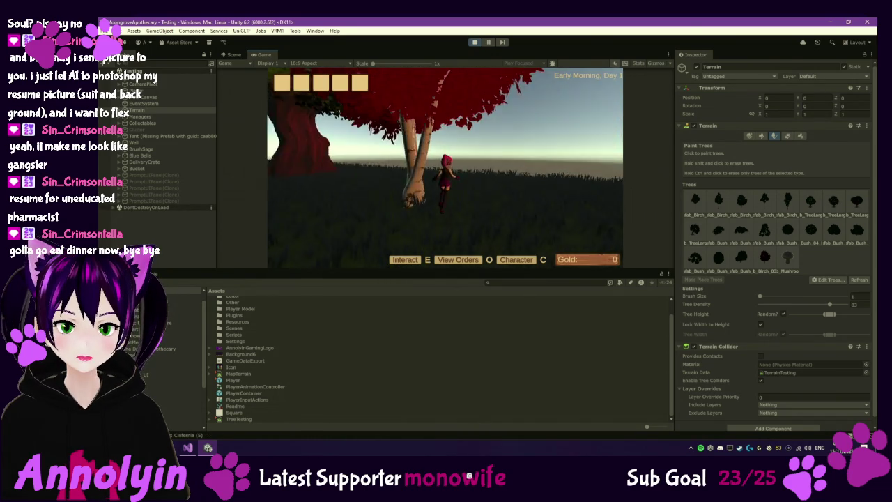
key("Escape")
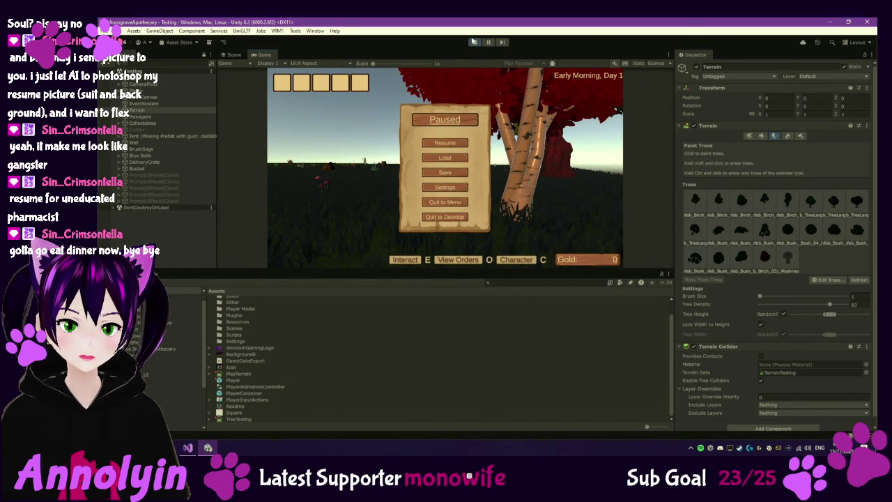
left_click(472, 42)
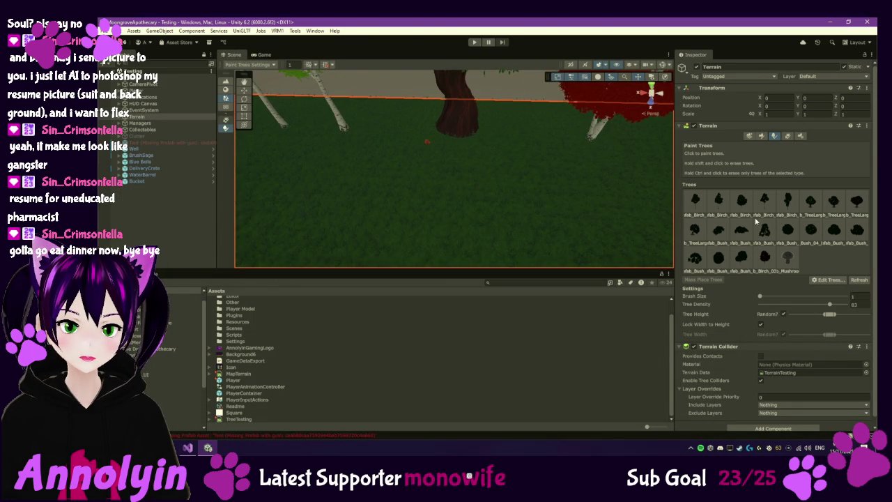
Step: Open Prefab_Birch_01 from the Birch tree entry and select Birch_01_LOD0 to view its Capsule Collider
double_click(700, 203)
double_click(561, 104)
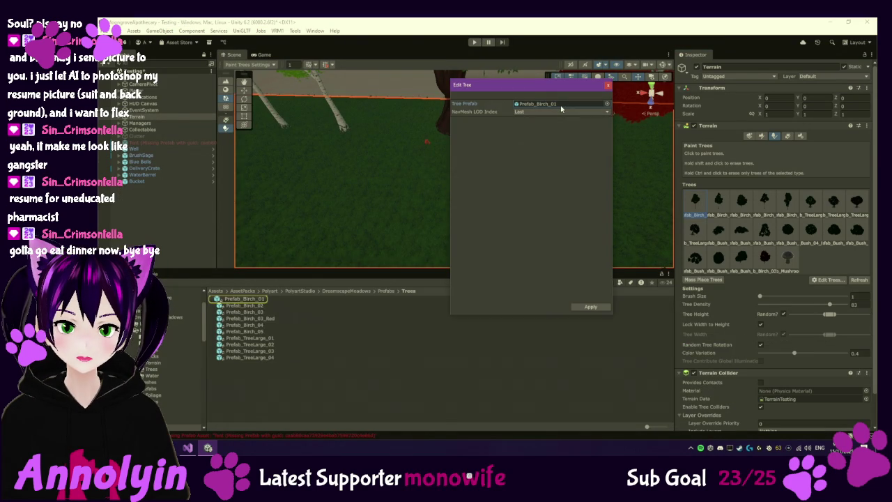
left_click(607, 87)
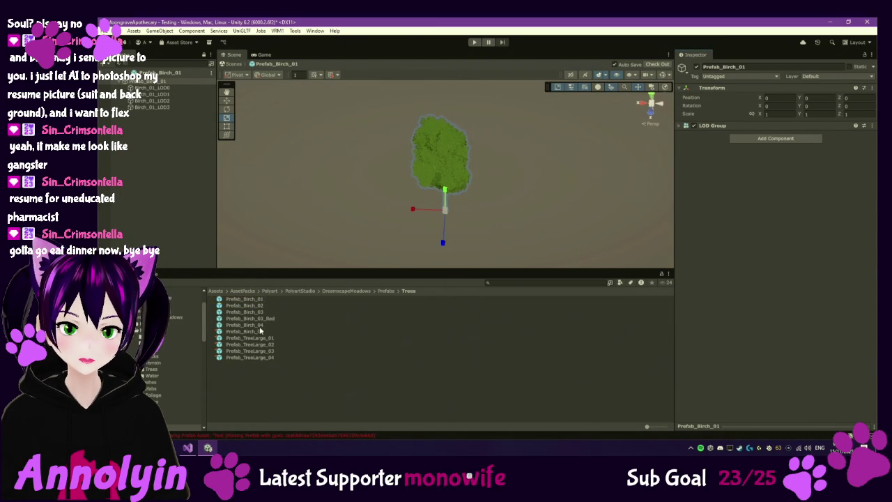
double_click(241, 301)
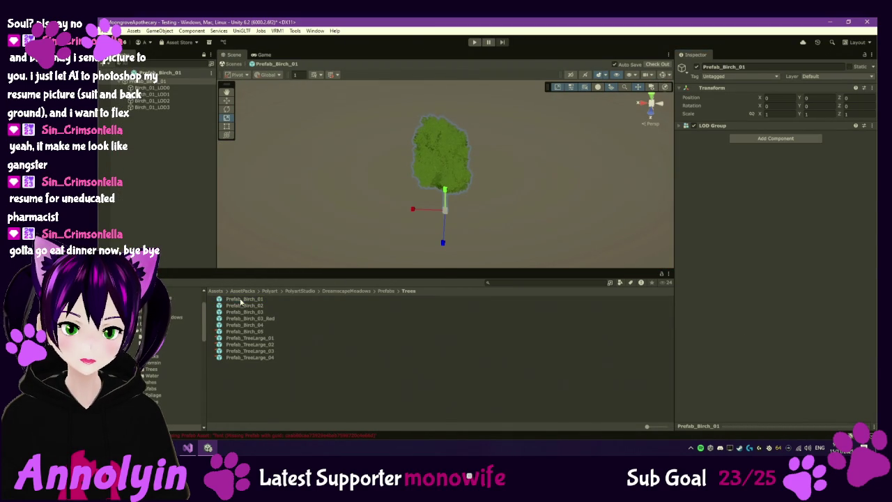
left_click(165, 88)
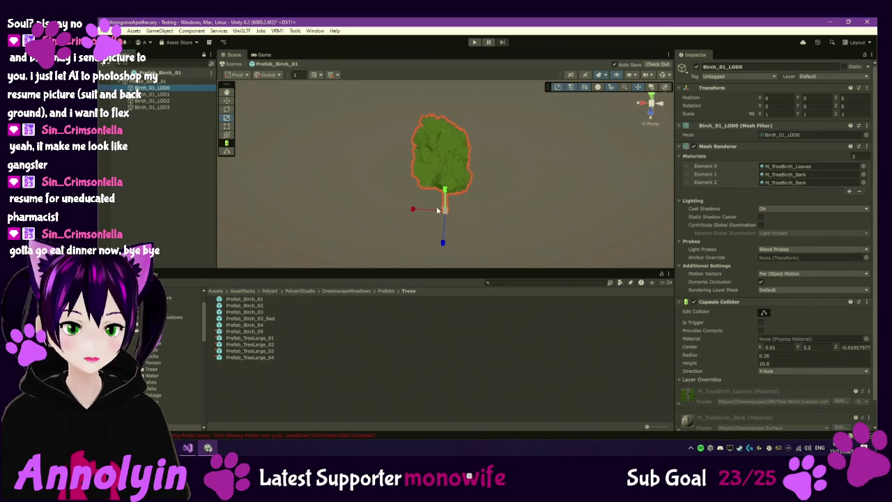
Step: Deselect inside the birch prefab and exit Prefab Mode back to the Testing scene
left_click(131, 128)
left_click(103, 73)
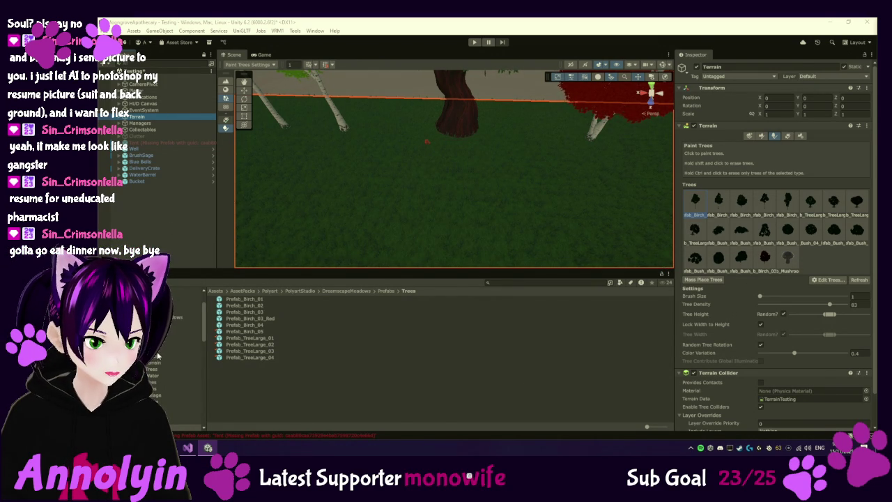
Step: Rename a new scene in Assets > Scenes to TreeTesting and open it, answering the save prompt
key("alt+Tab")
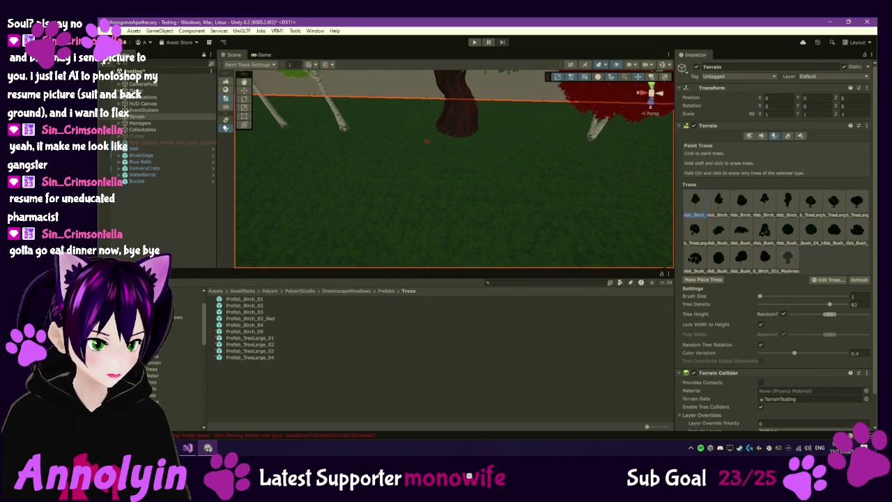
scroll(153, 349, "down", 3)
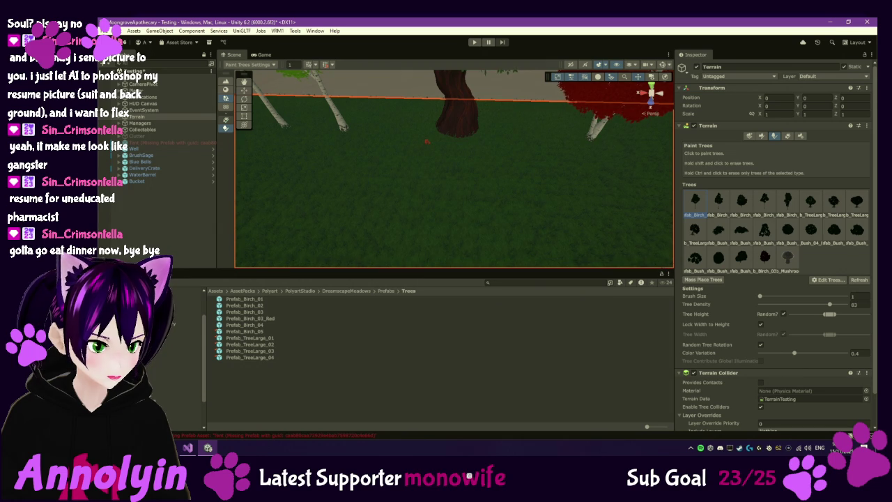
left_click(185, 362)
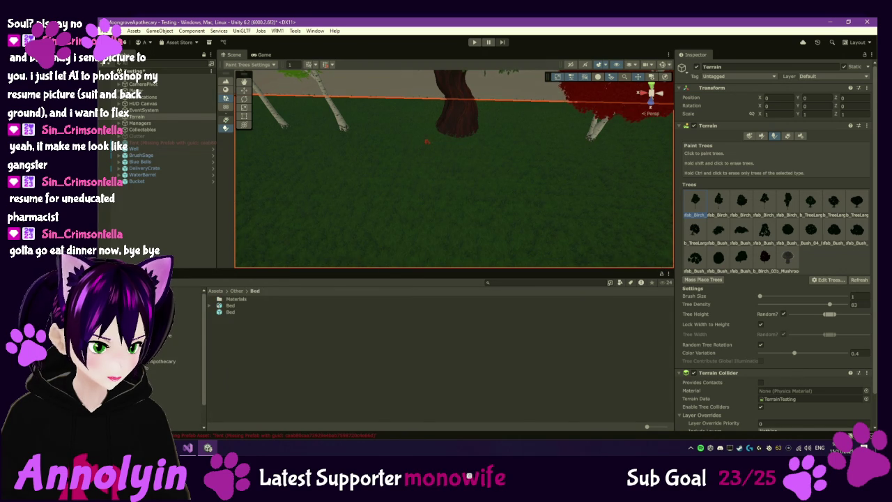
left_click(192, 355)
left_click(247, 299)
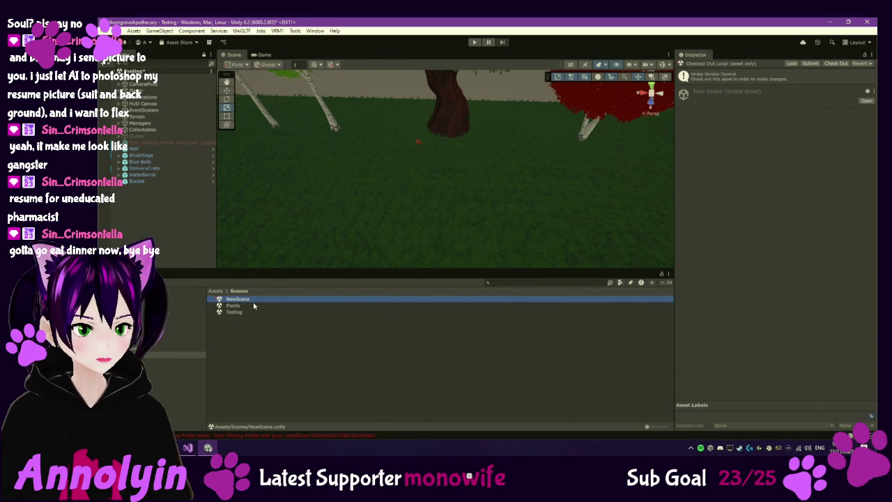
double_click(253, 300)
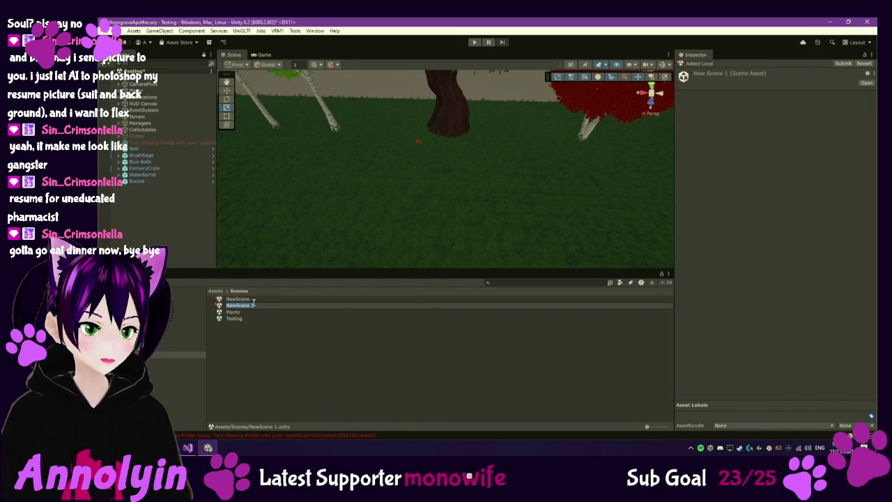
type("Tes")
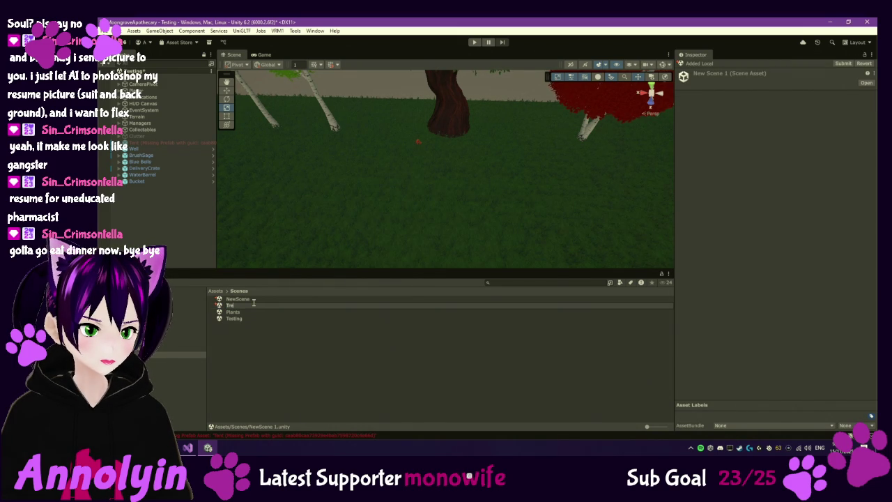
type("tTesting")
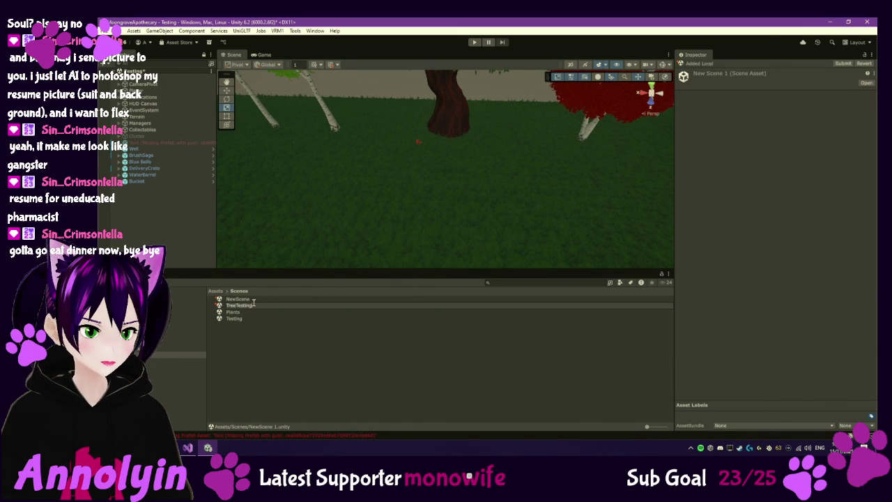
key("Return")
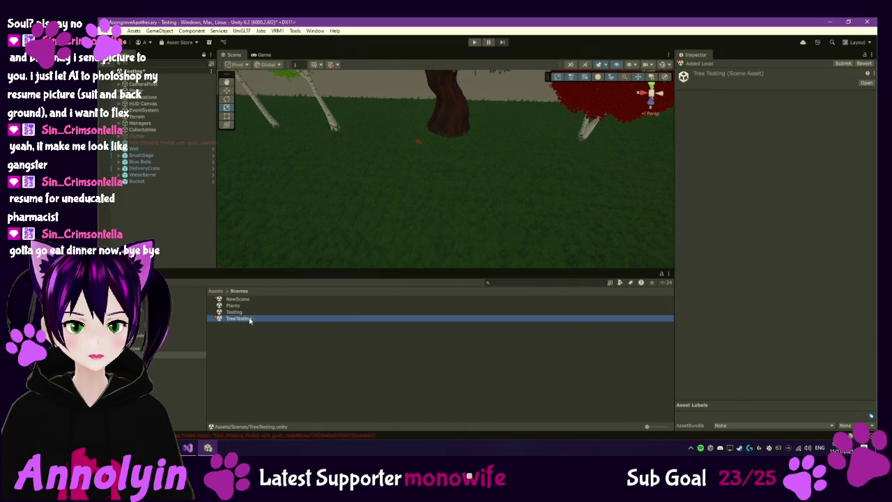
double_click(251, 318)
left_click(509, 250)
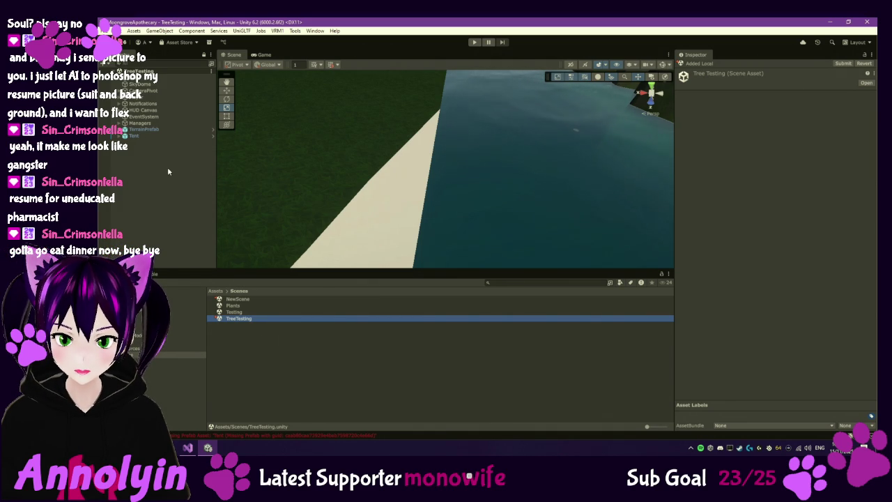
Step: Add a 3D Object > Terrain to the TreeTesting scene from the Hierarchy
right_click(144, 162)
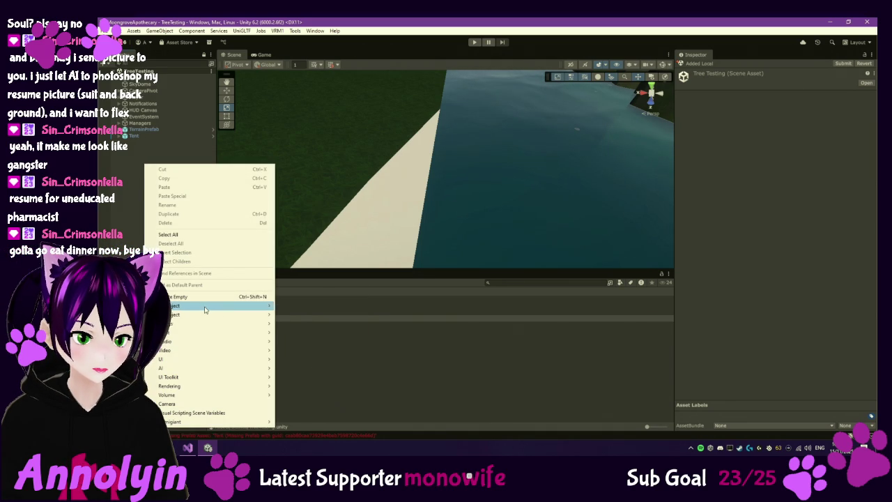
mouse_move(206, 320)
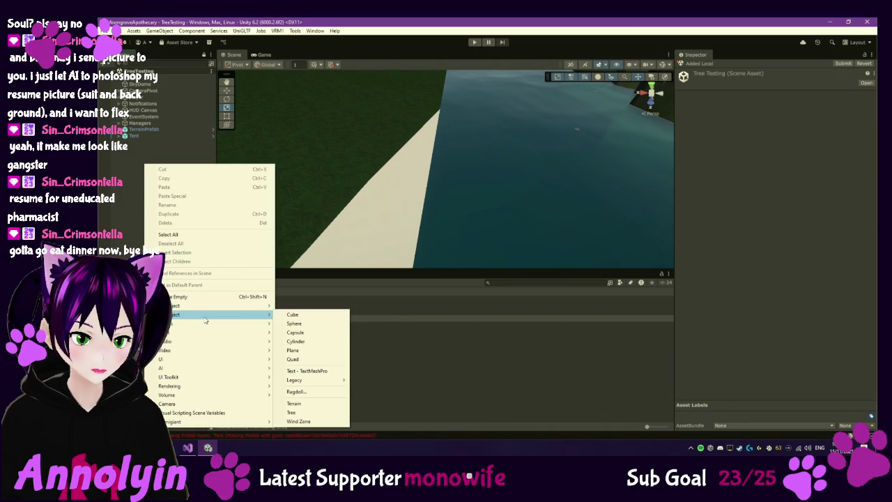
left_click(312, 404)
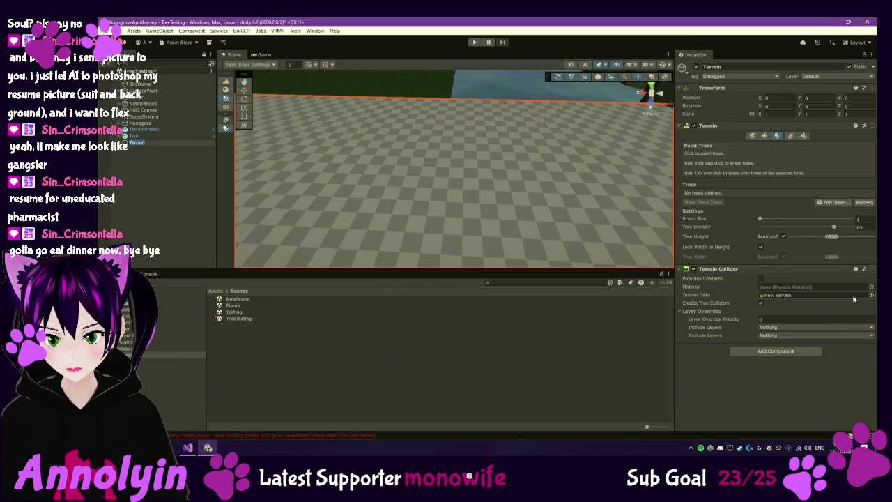
Step: Assign MapTerrain as the Terrain Data of the test Terrain's collider
left_click(872, 294)
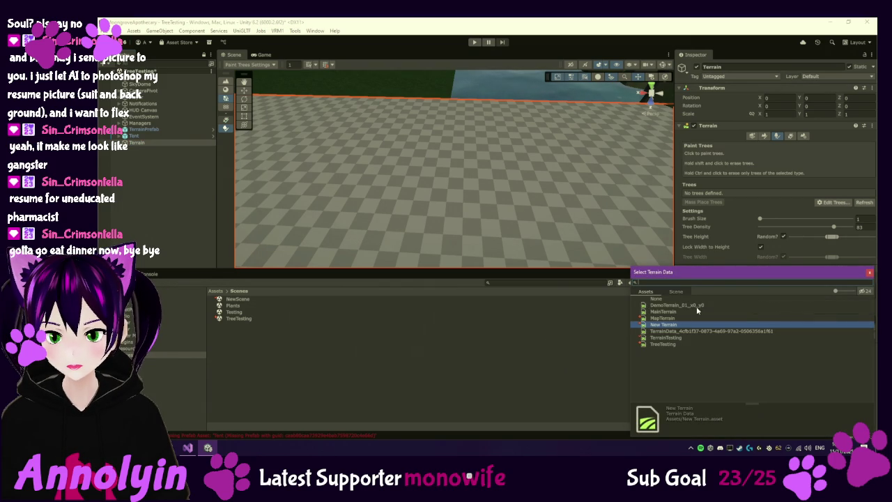
double_click(664, 318)
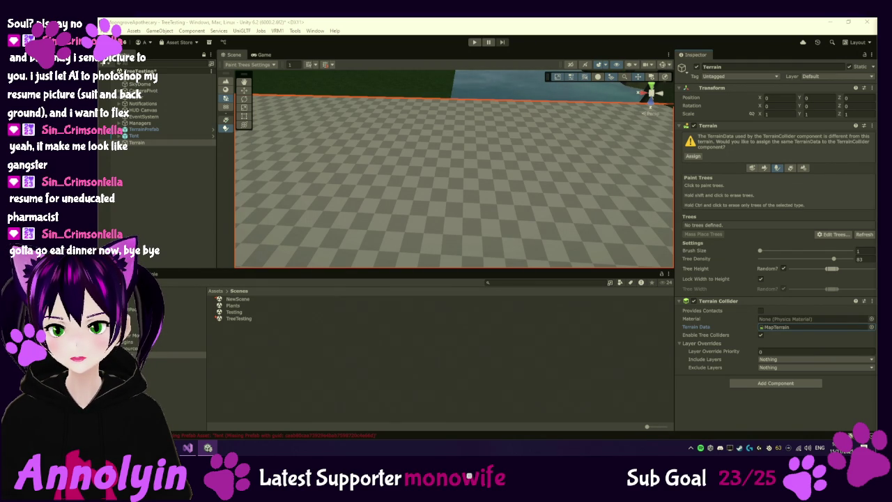
Step: Open the test Terrain's Terrain Settings and scroll through its Inspector options
left_click(803, 169)
left_click(805, 170)
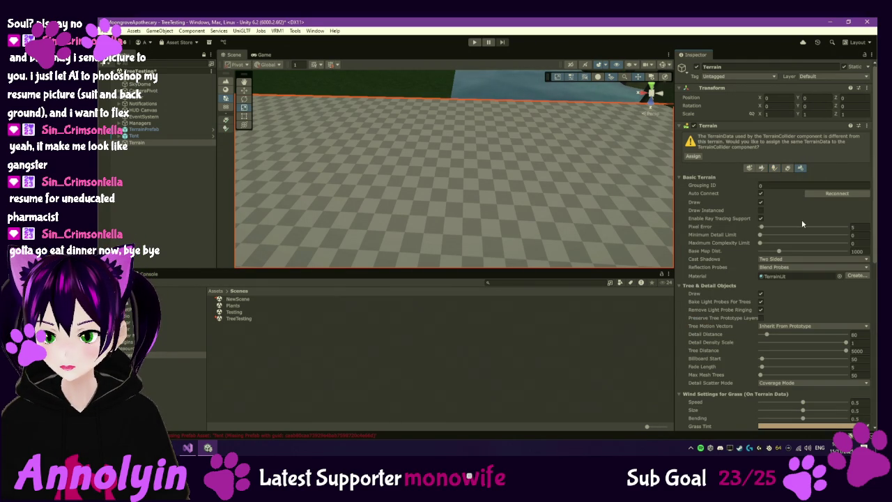
scroll(715, 185, "down", 5)
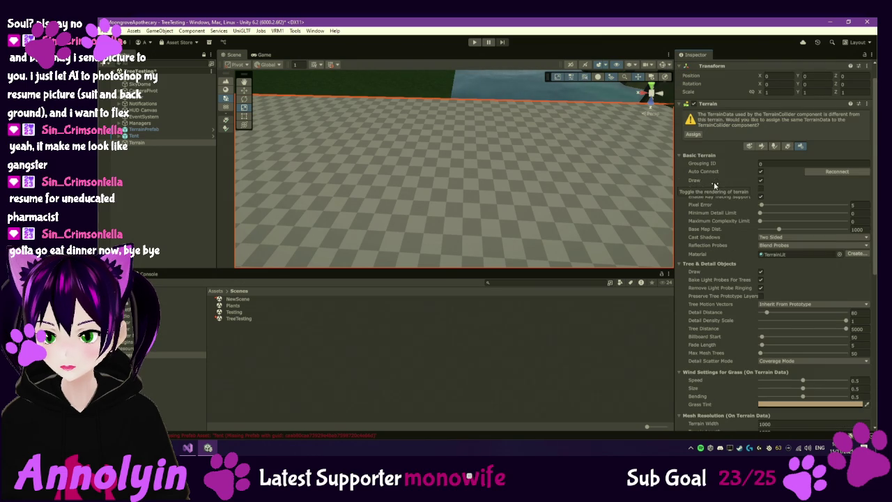
scroll(714, 185, "down", 3)
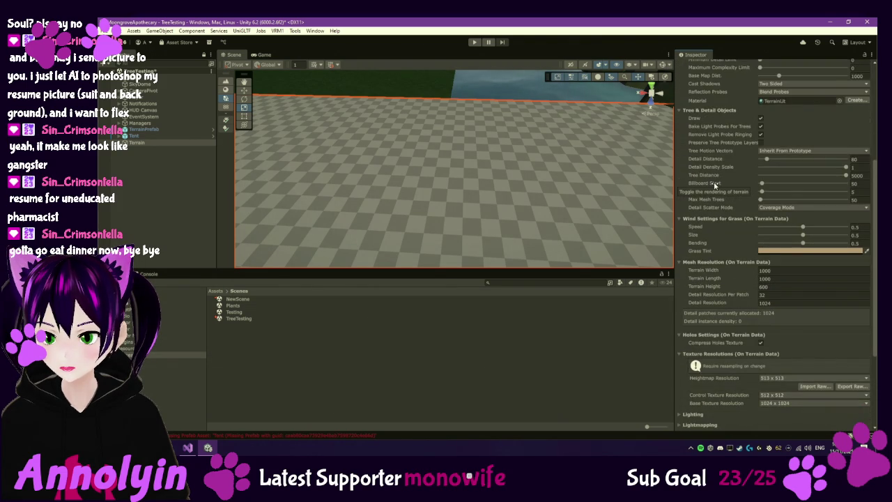
scroll(714, 185, "down", 2)
scroll(714, 184, "down", 1)
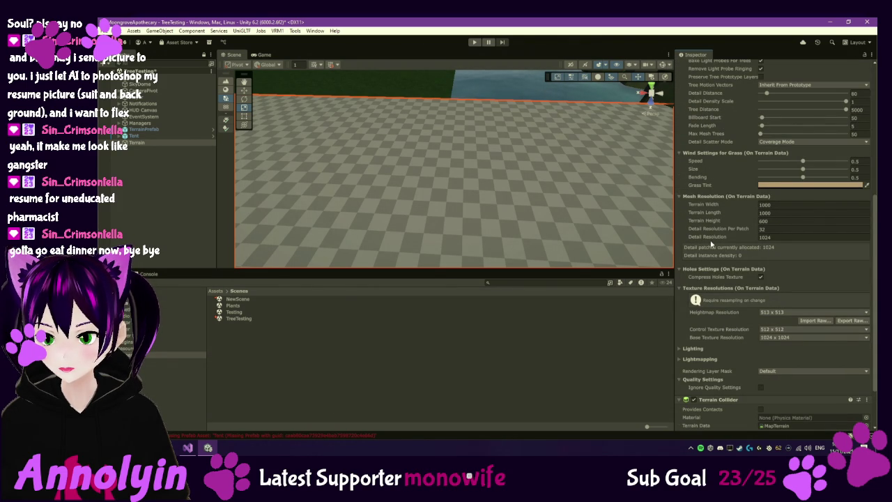
scroll(711, 243, "up", 2)
scroll(711, 243, "up", 7)
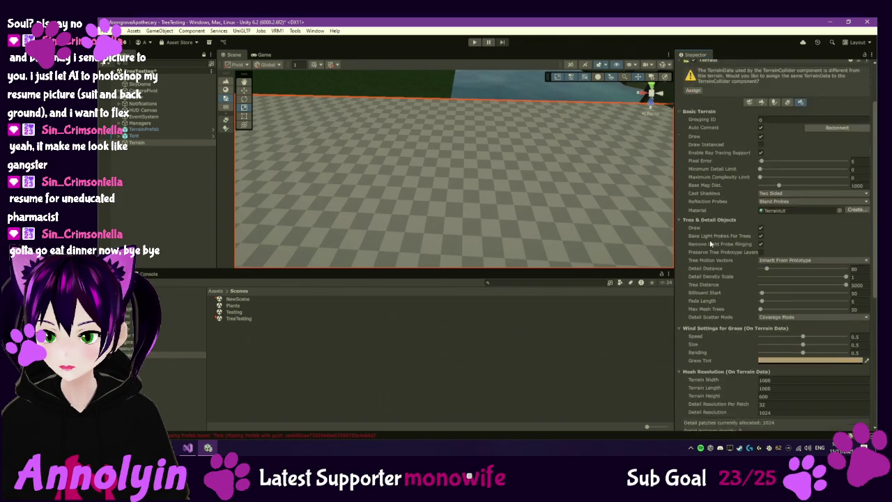
scroll(711, 243, "up", 1)
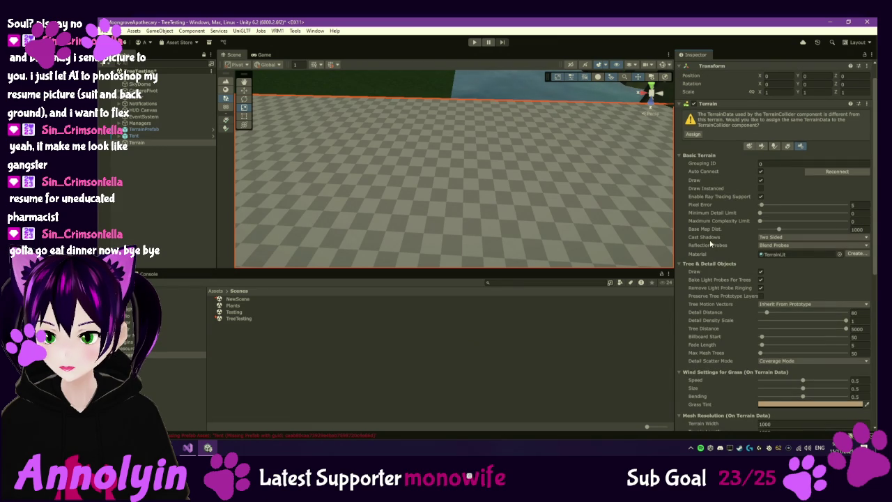
scroll(711, 243, "up", 1)
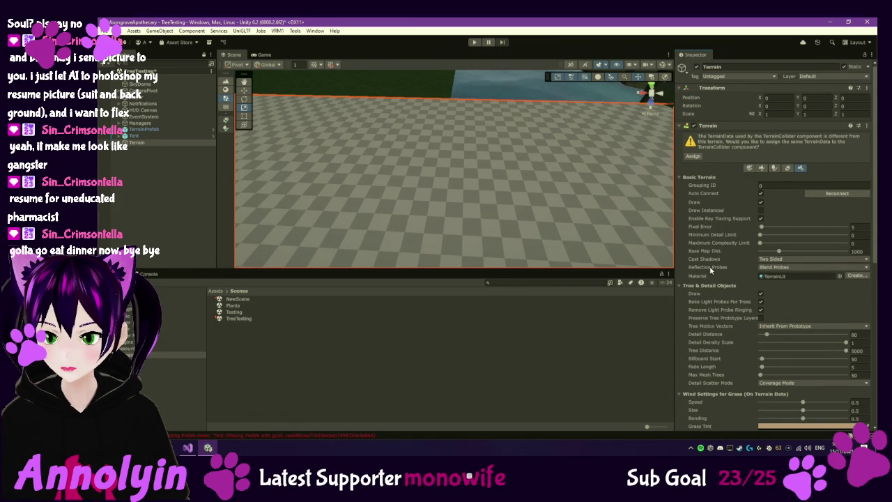
Step: Switch back to the Paint Trees tool, which lists no tree prototypes
mouse_move(711, 270)
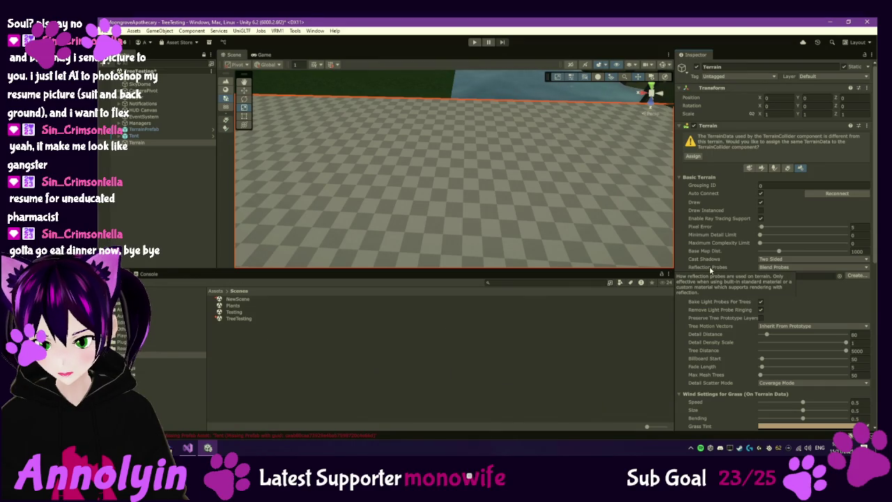
left_click(788, 168)
left_click(775, 167)
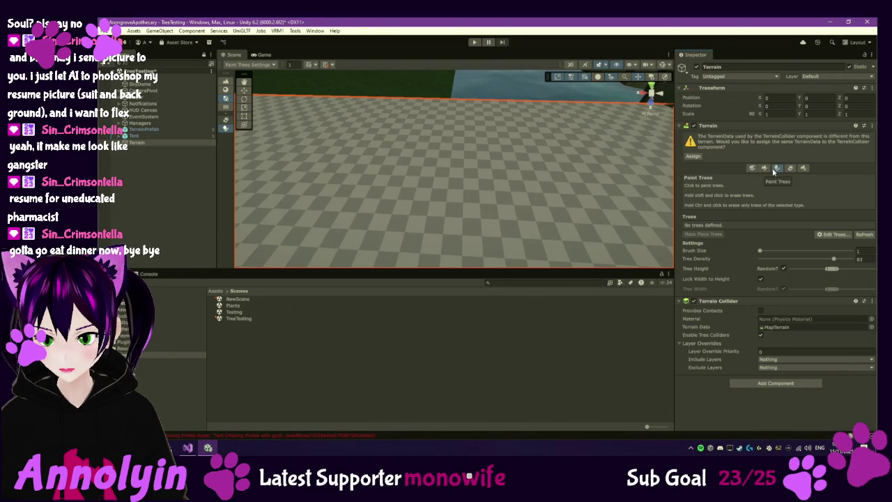
left_click(763, 168)
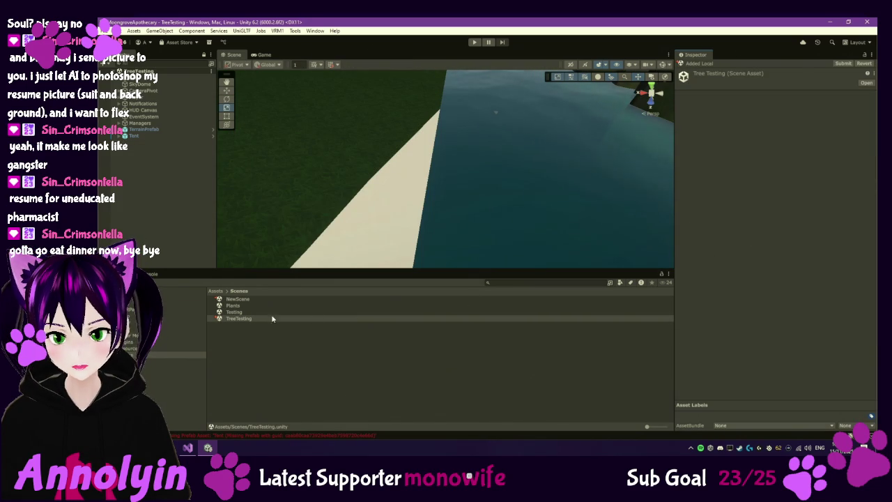
Step: Go to the root Assets folder, select the New Terrain asset, then select TerrainPrefab
left_click(215, 291)
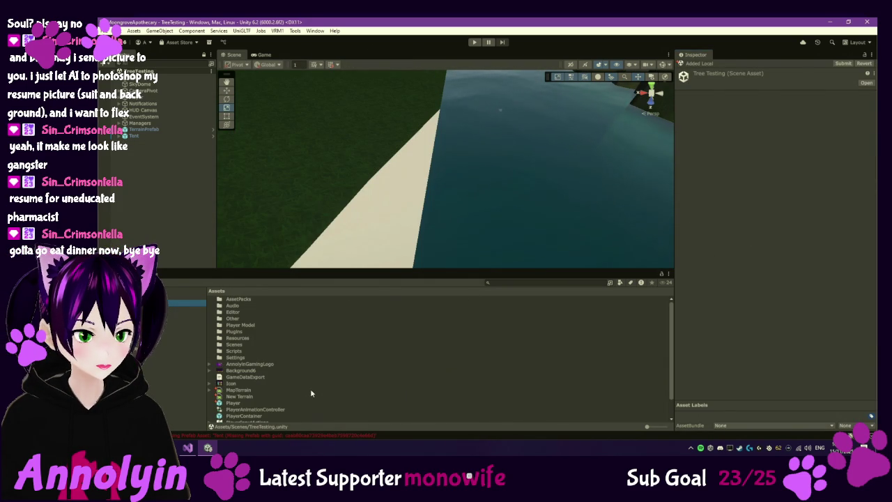
left_click(241, 396)
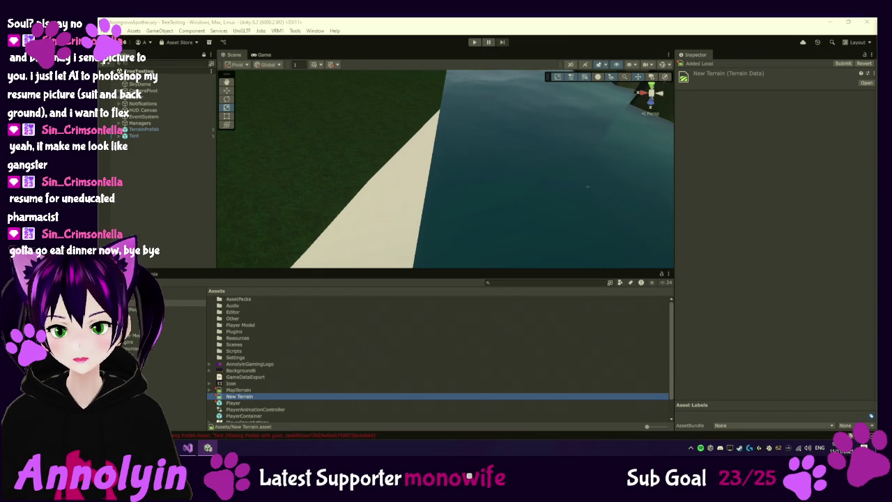
left_click(143, 130)
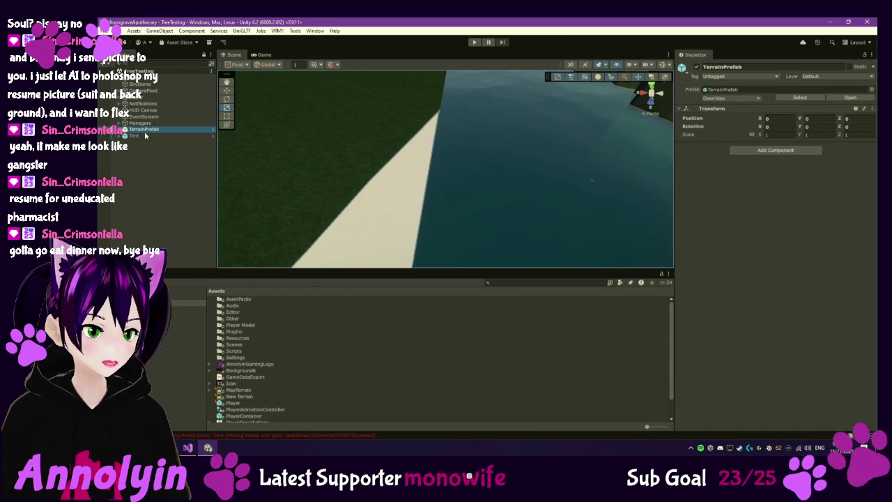
Step: Check that Main Terrain's collider uses MapTerrain data, then open the Hierarchy's create menu
key("Right")
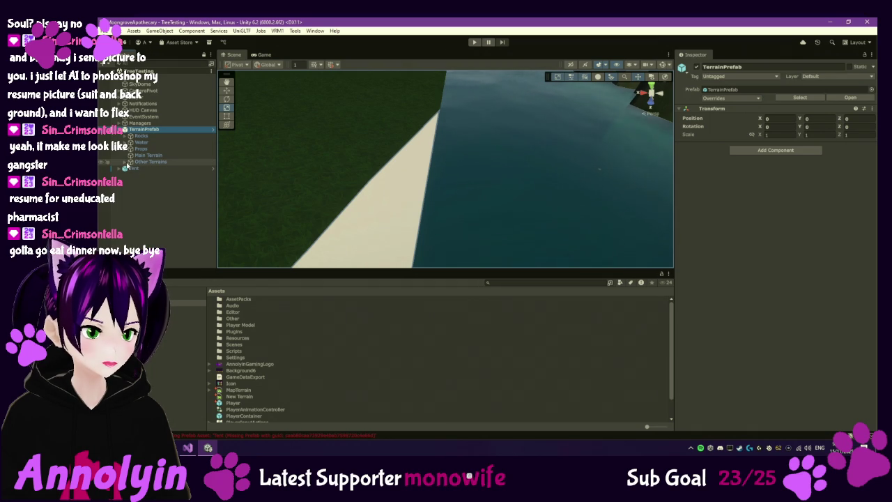
left_click(146, 156)
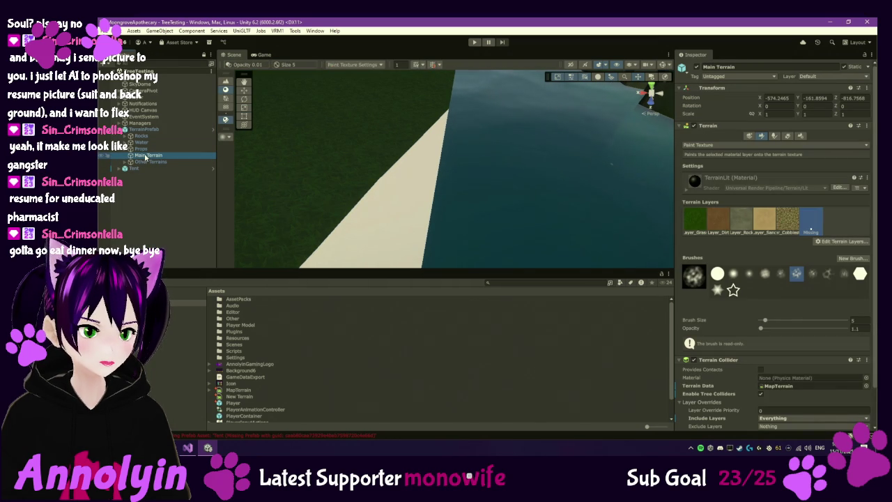
left_click(138, 154, "ctrl")
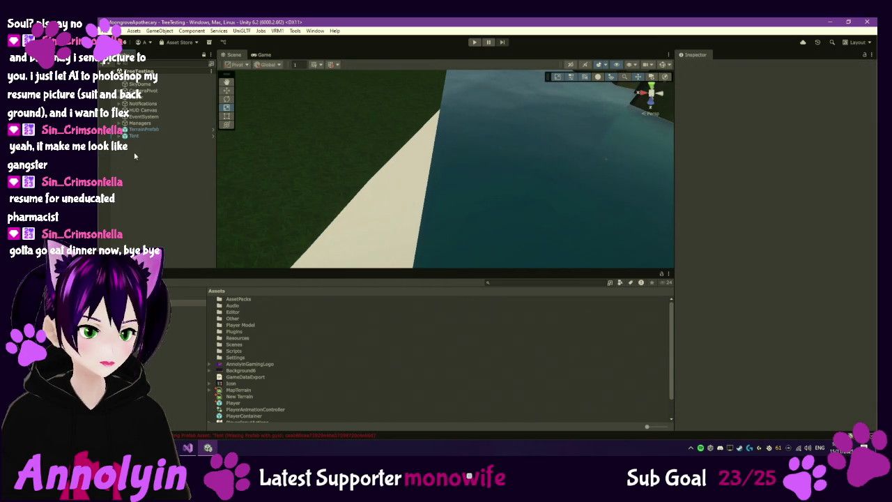
right_click(129, 230)
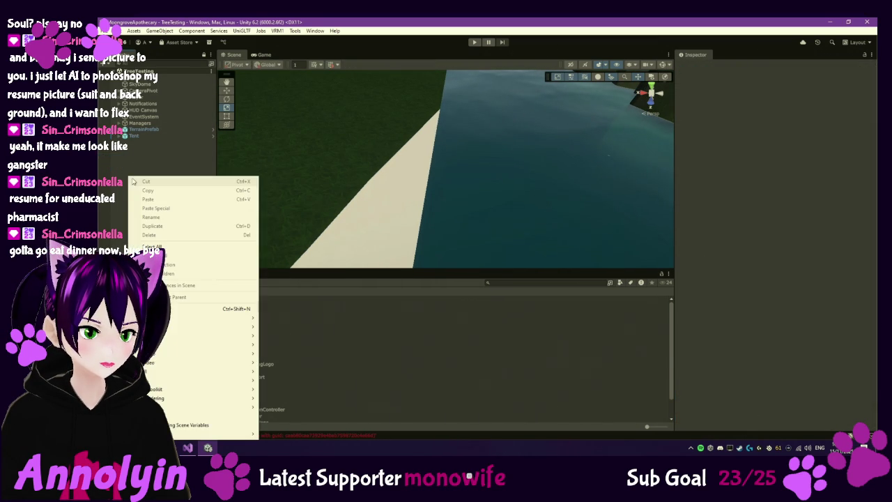
Step: Add a 3D Object > Terrain and drag New Terrain into its collider's Terrain Data field
mouse_move(230, 327)
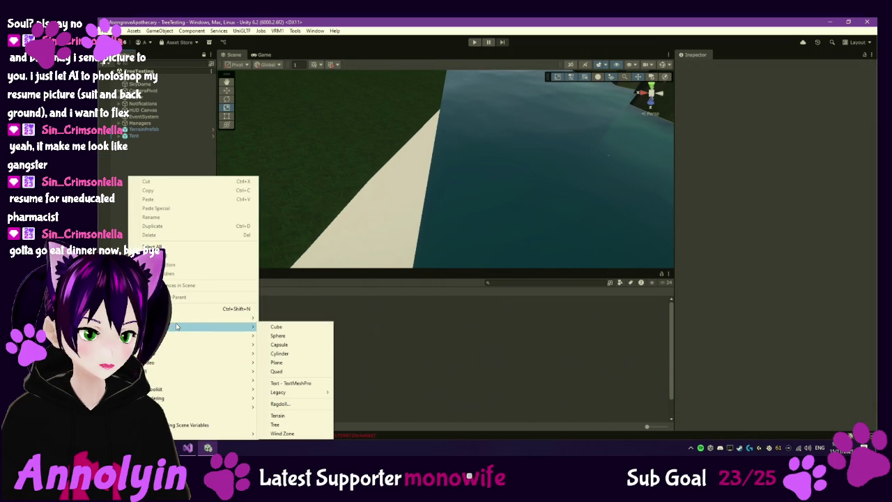
left_click(294, 416)
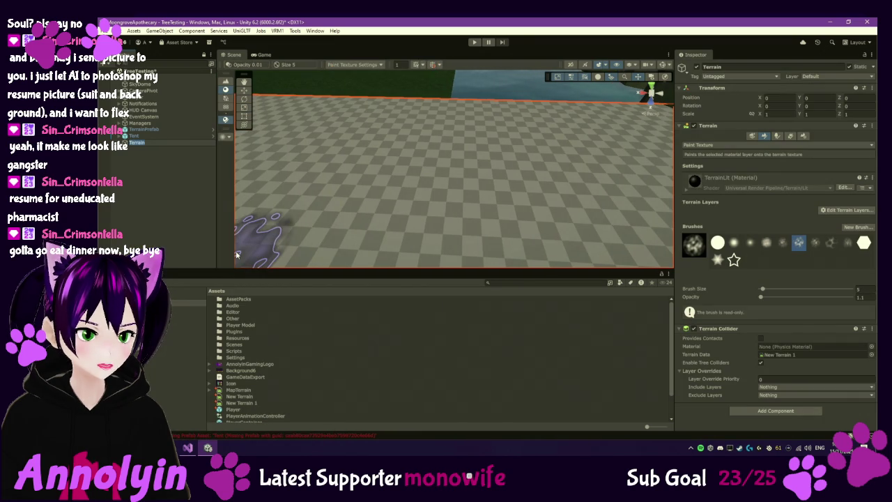
left_click(171, 142)
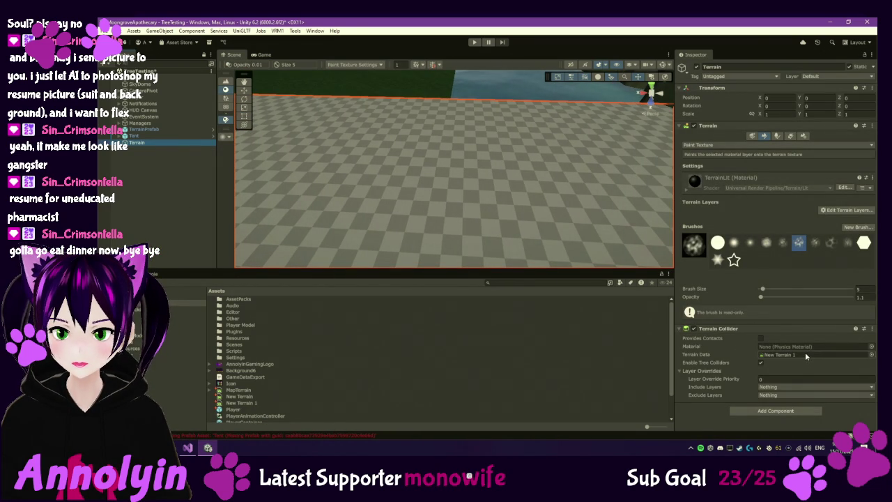
left_click(245, 397)
left_click_drag(247, 399, 780, 354)
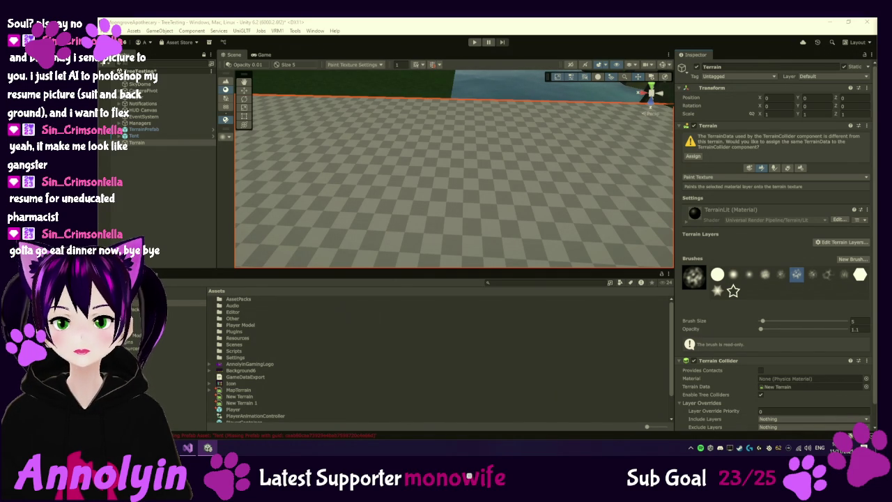
left_click(800, 169)
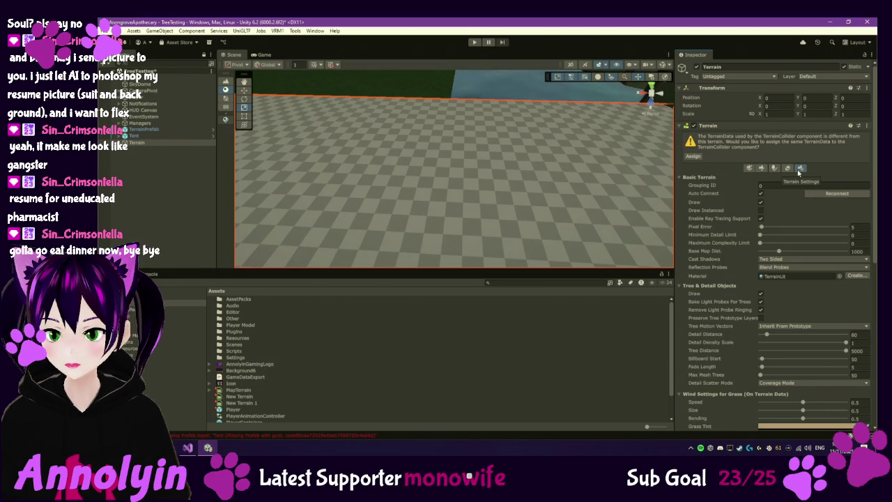
left_click(158, 142)
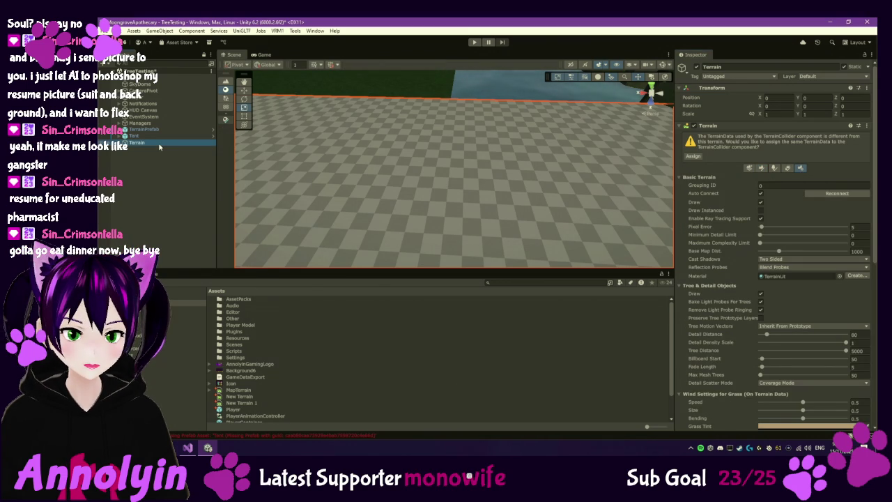
left_click(244, 391)
mouse_move(244, 393)
left_mouse_down()
mouse_move(662, 186)
mouse_move(724, 127)
left_mouse_up()
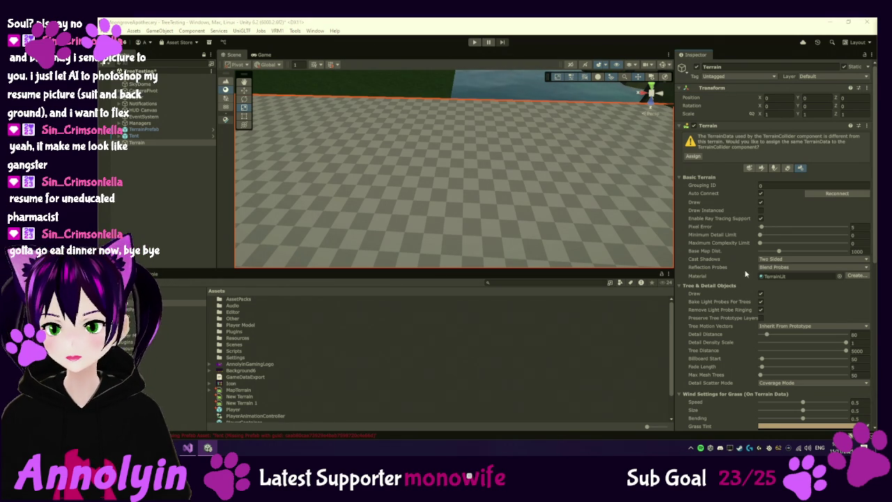
left_click(800, 169)
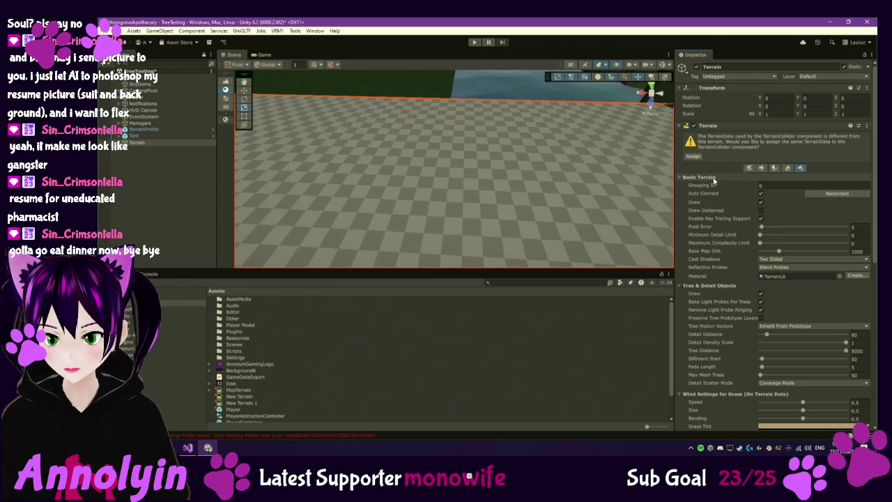
key("super+shift+s")
left_click_drag(671, 145, 877, 287)
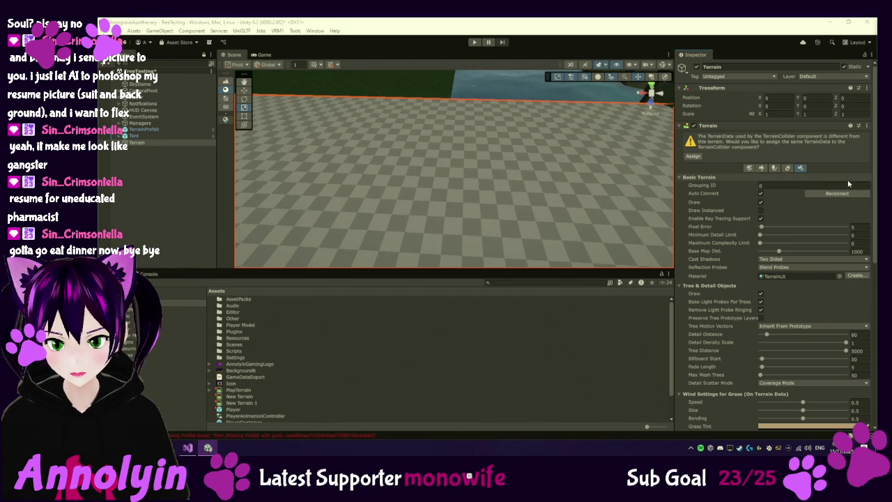
left_click(750, 168)
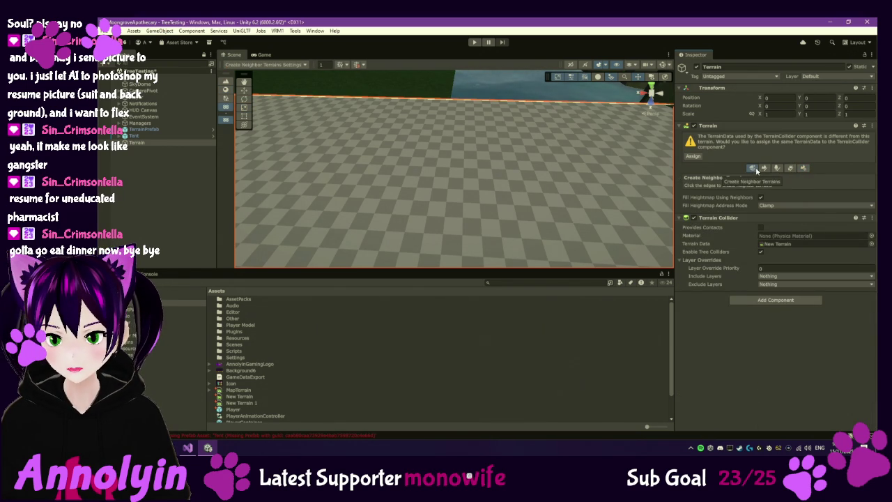
Step: Review the Paint Texture layer options, then assign the terrain's own New Terrain 1 data to its collider
left_click(765, 170)
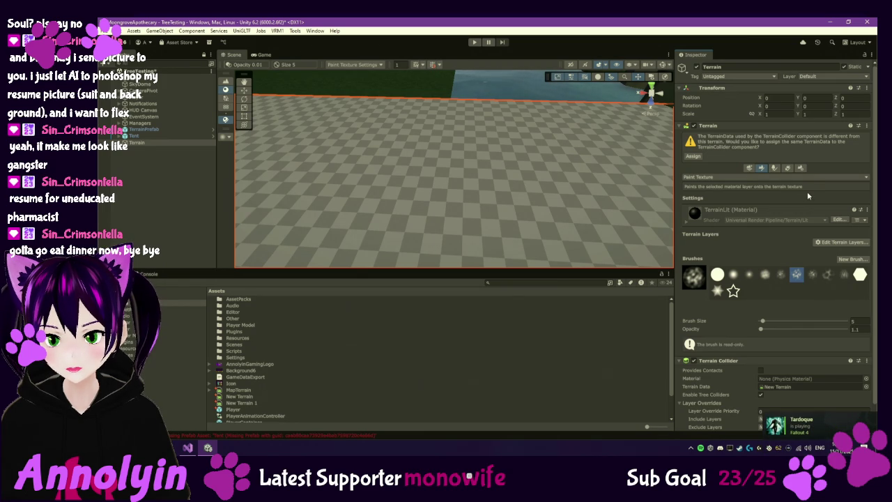
left_click(832, 245)
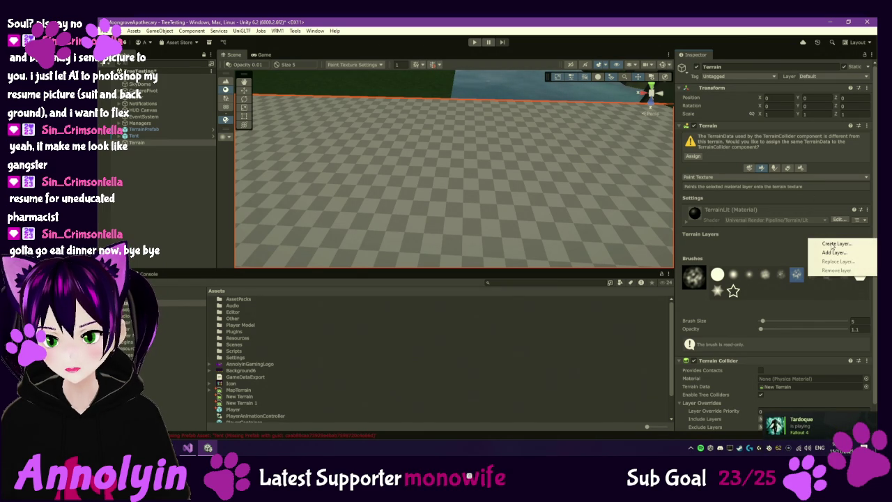
left_click(782, 245)
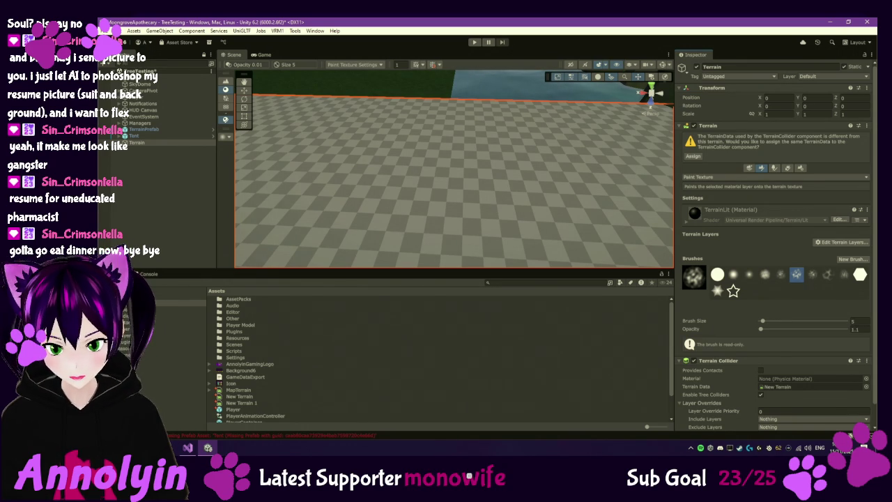
left_click(698, 156)
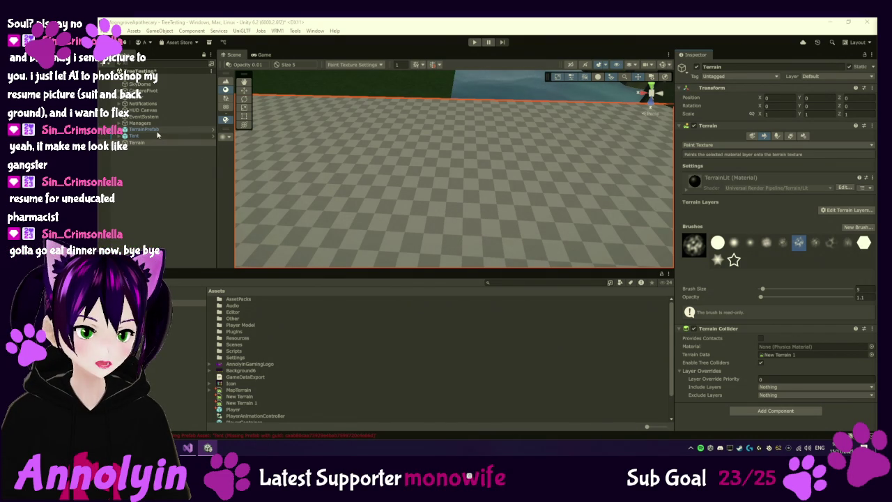
Step: Delete the checkerboard Terrain and drag MapTerrain into the Hierarchy, framing the new terrain
left_click(150, 189)
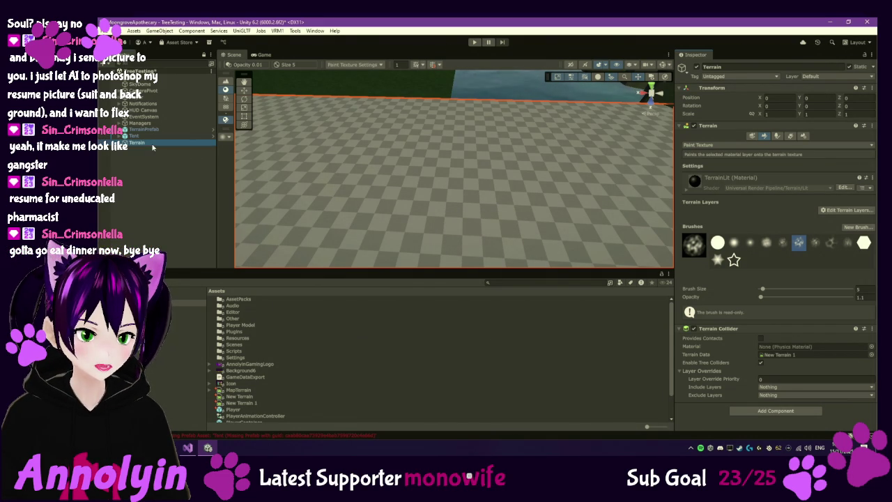
left_click(150, 143)
key("Delete")
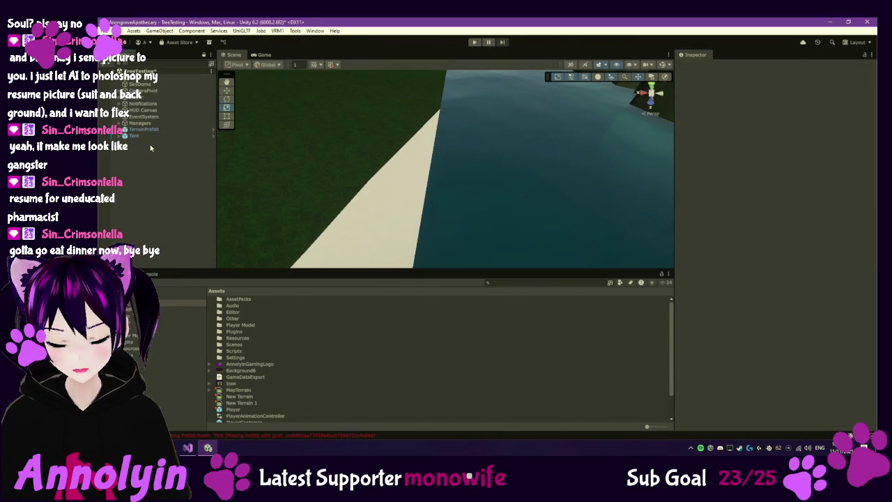
mouse_move(246, 391)
left_mouse_down()
mouse_move(347, 173)
mouse_move(147, 159)
left_mouse_up()
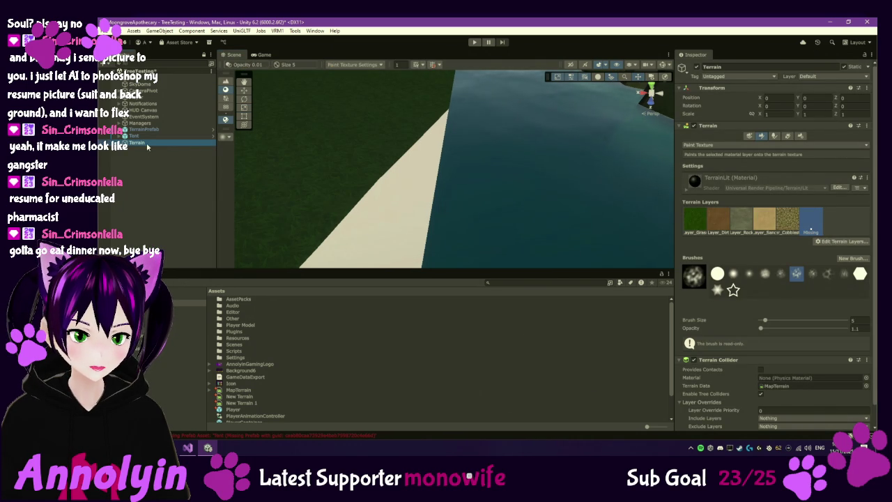
double_click(147, 145)
left_click(157, 130)
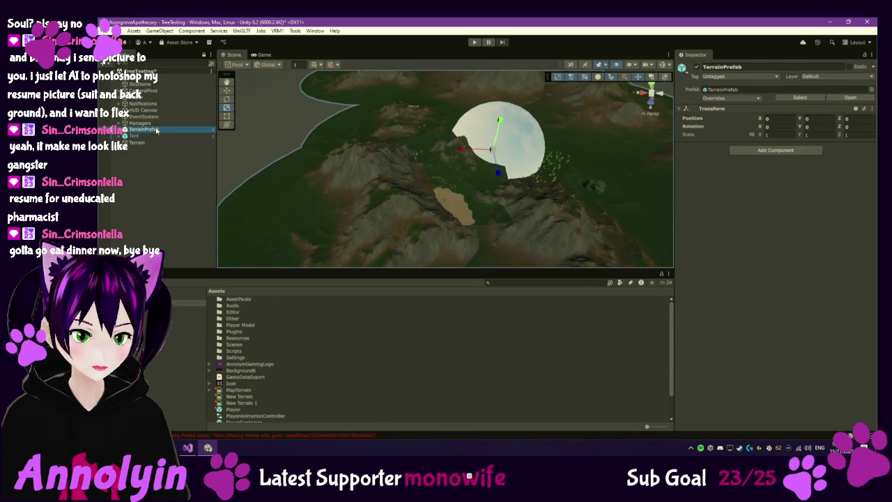
Step: Deactivate TerrainPrefab, then select the MapTerrain-based Terrain to review its layers
left_click(696, 67)
left_click(136, 142)
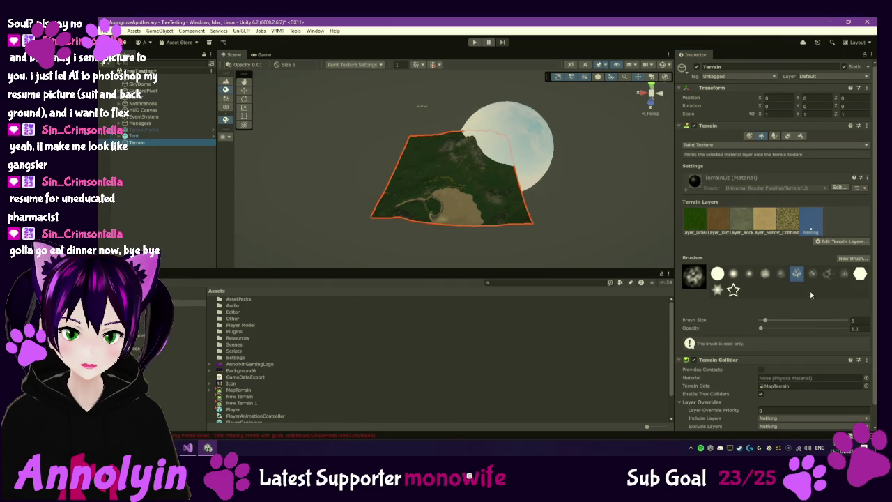
scroll(761, 270, "down", 1)
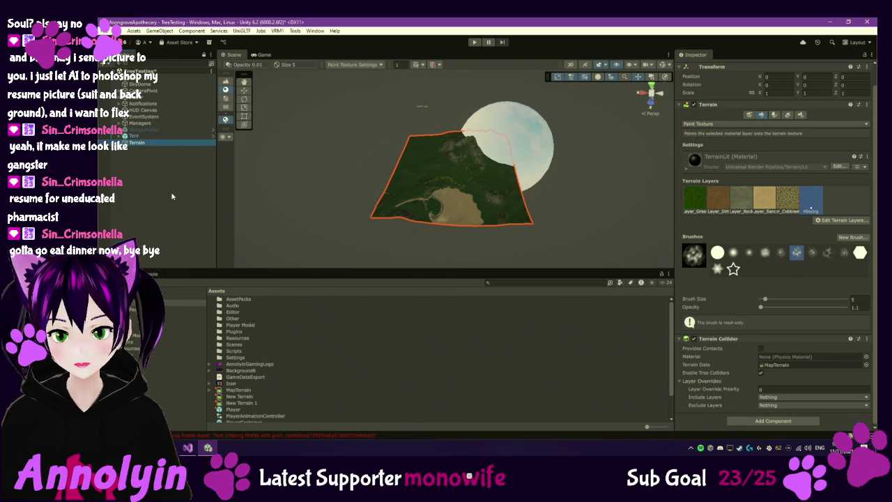
Step: Restore the TerrainPrefab landscape and remove the previously added terrain
key("Up")
key("Up")
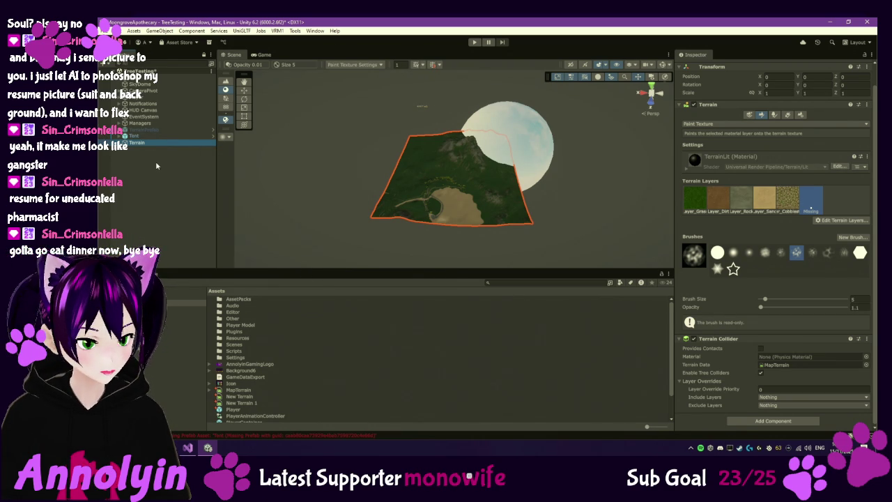
key("Down")
key("Delete")
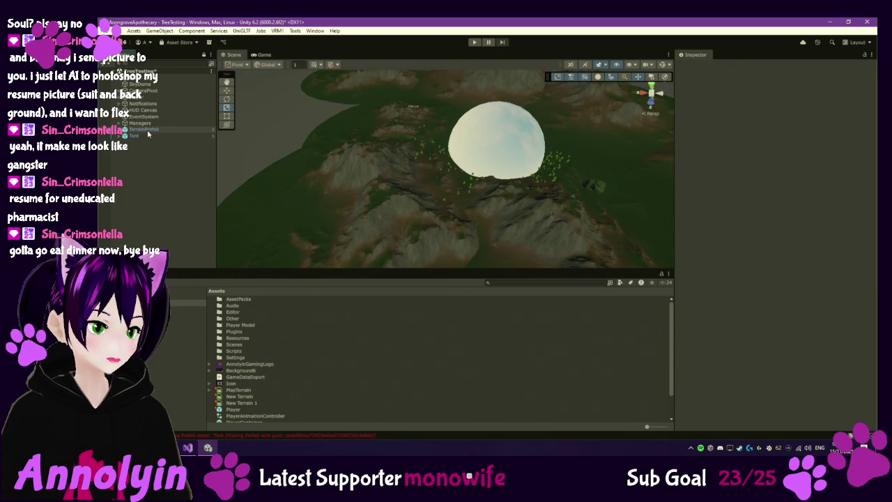
Step: Inspect Main Terrain inside TerrainPrefab, then drag MapTerrain into the Hierarchy as a new terrain
left_click(119, 130)
left_click(150, 155)
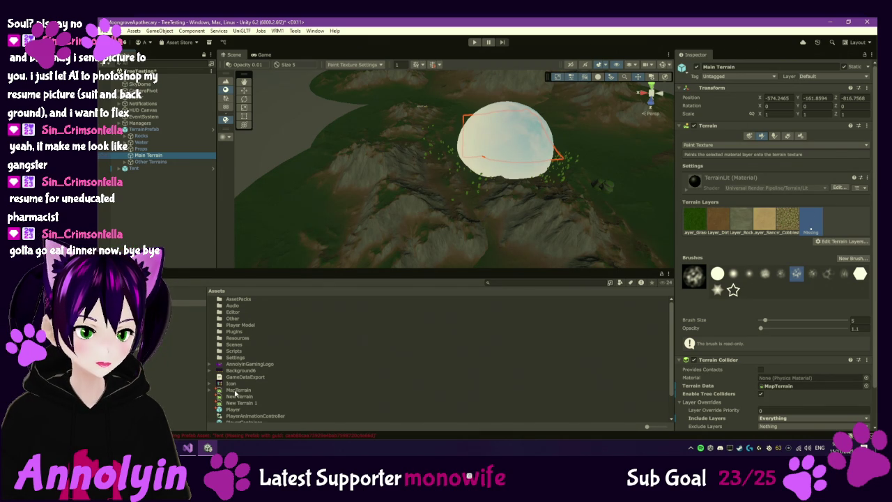
mouse_move(235, 393)
left_mouse_down()
mouse_move(139, 162)
mouse_move(152, 158)
mouse_move(143, 130)
mouse_move(149, 182)
left_mouse_up()
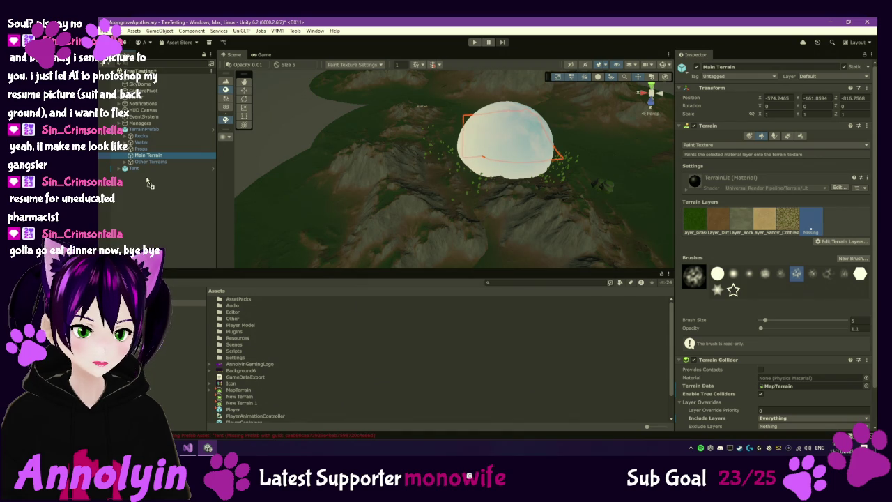
left_click_drag(148, 183, 146, 175)
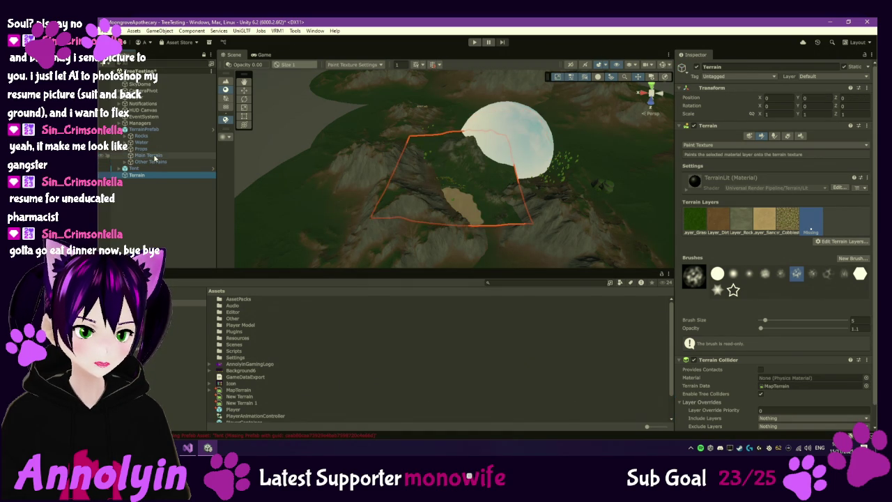
Step: Select Main Terrain and screen-capture its Transform position values
left_click(153, 155)
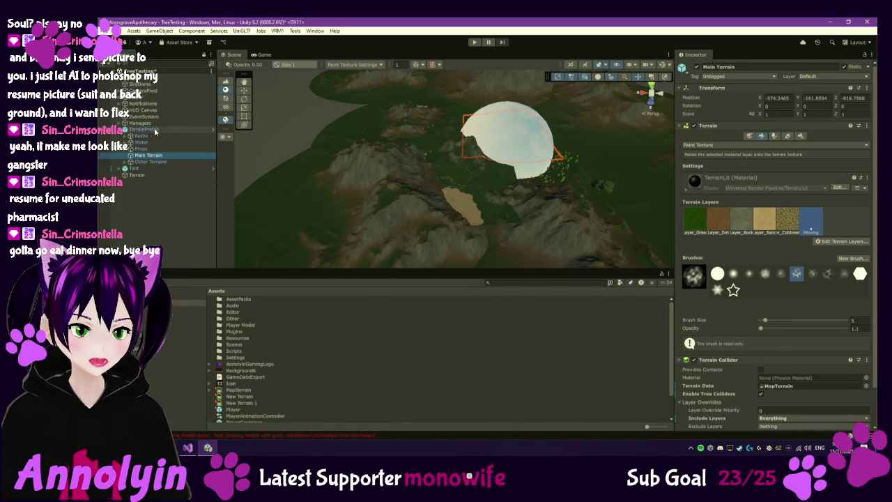
left_click(154, 131)
left_click(148, 154)
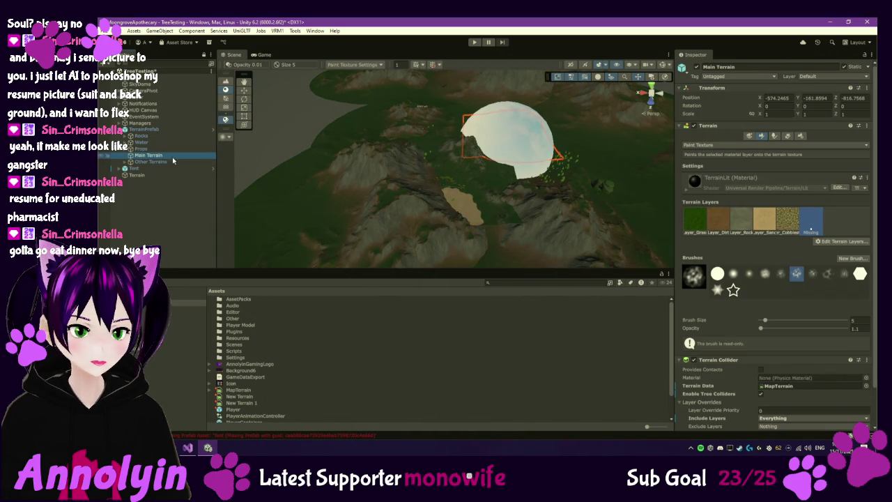
key("super+shift+s")
left_click_drag(698, 52, 872, 132)
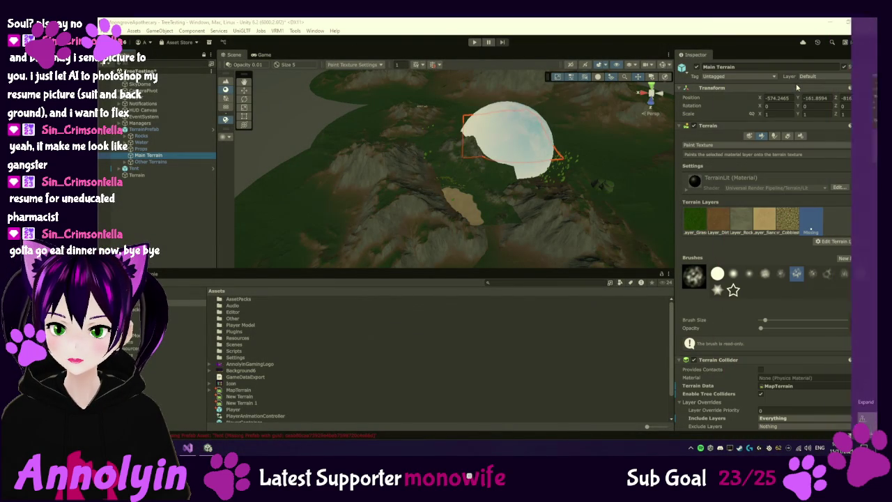
Step: Set the new Terrain's position to X -574.465, Y -163, Z -816.7568
left_click(142, 175)
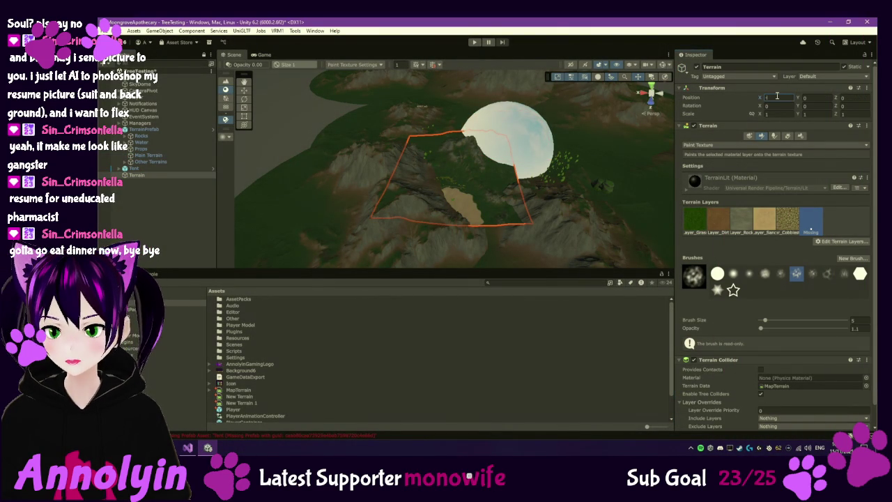
type("-574.465")
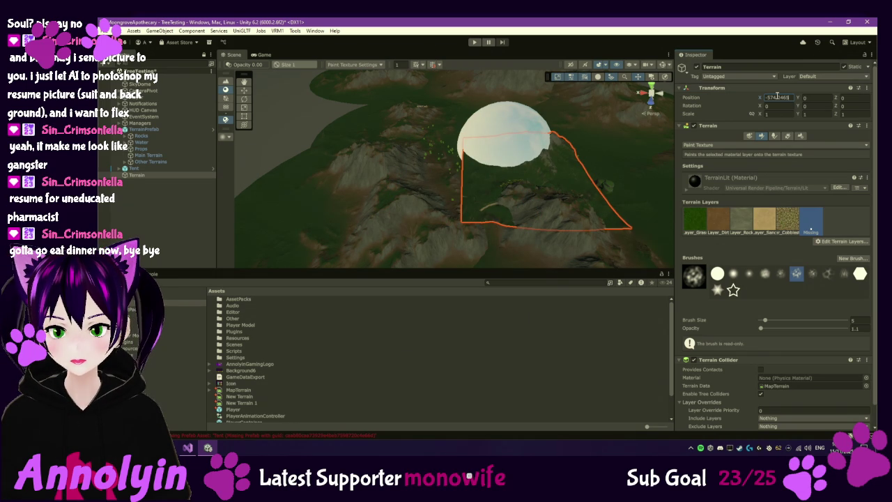
key("Tab")
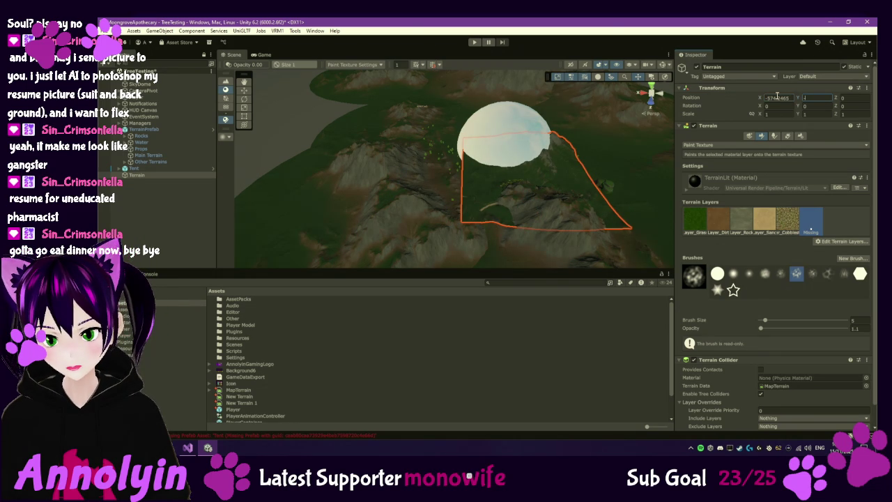
type("-163")
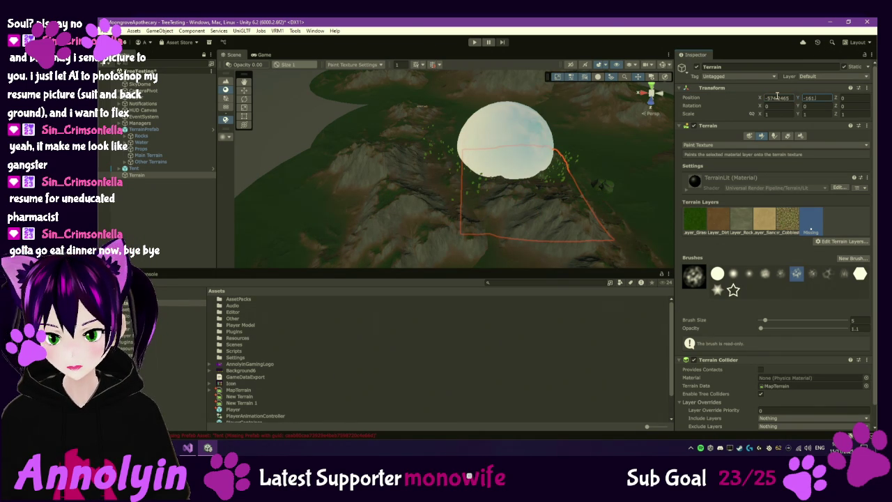
key("Tab")
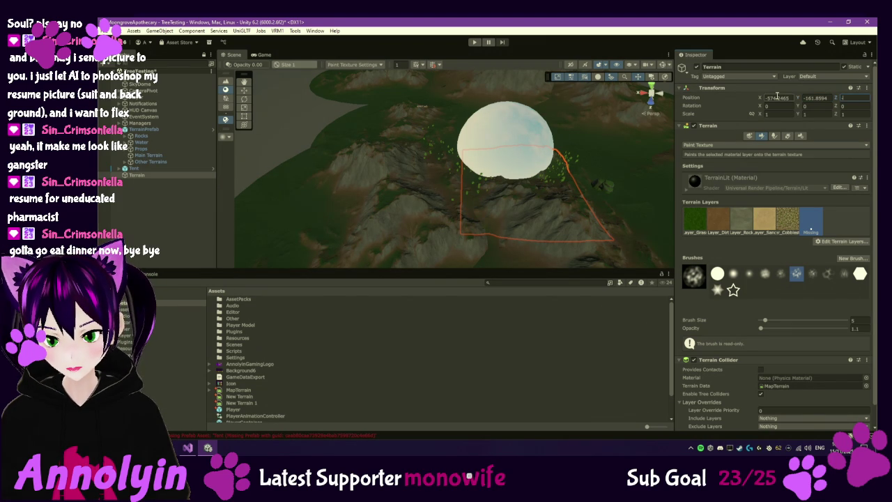
type("-816.7568")
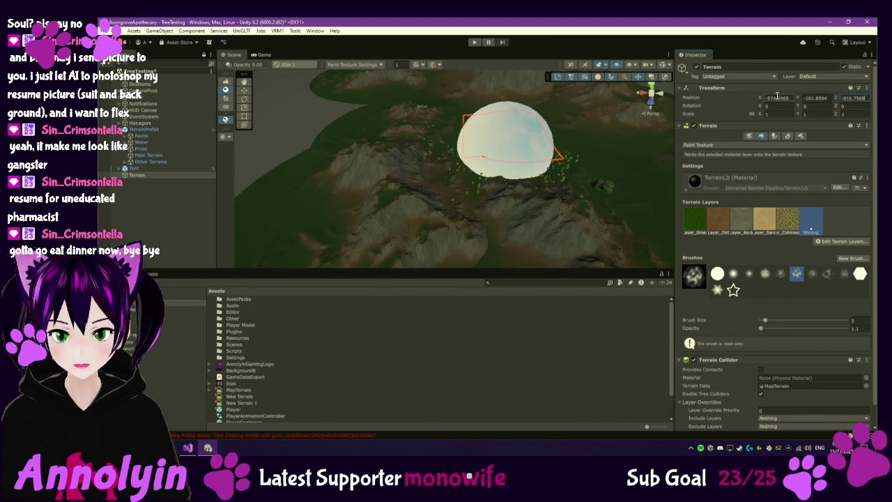
left_click(167, 162)
Step: Compare the Main Terrain and new Terrain, then select the Player and frame it in the Scene view
left_click(166, 155)
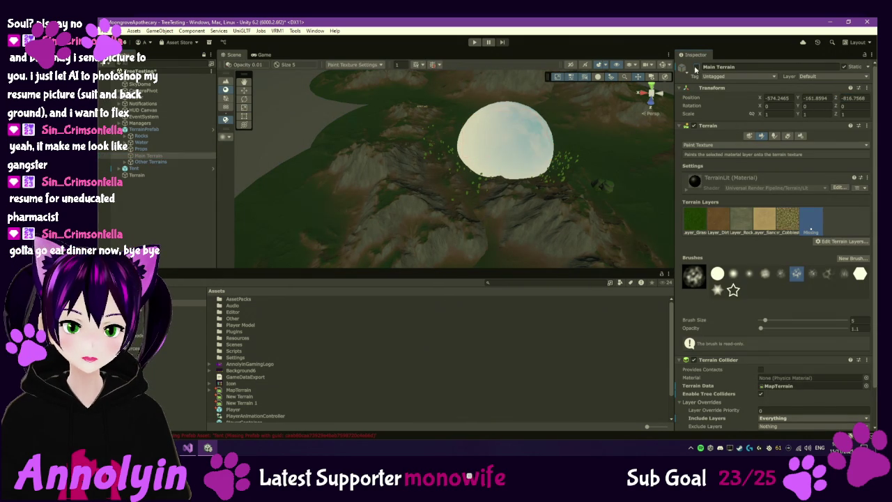
double_click(148, 176)
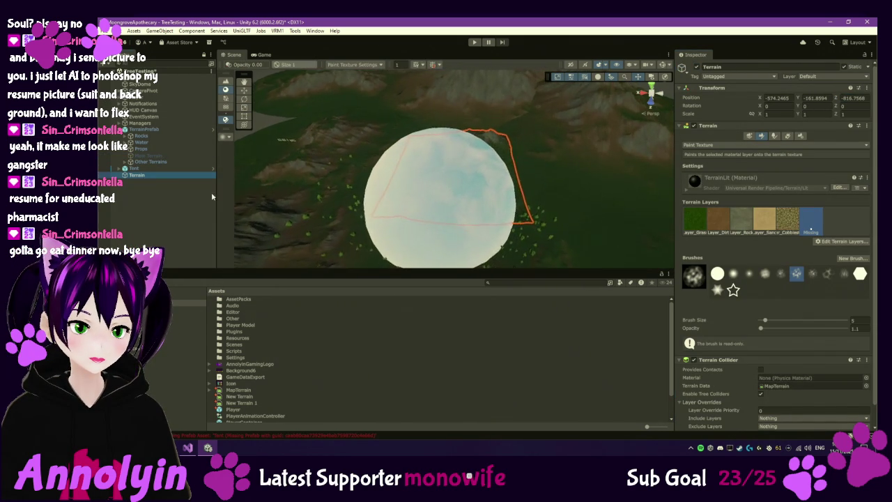
mouse_move(453, 216)
left_mouse_down()
mouse_move(503, 315)
mouse_move(550, 290)
mouse_move(597, 254)
mouse_move(604, 133)
mouse_move(572, 142)
left_mouse_up()
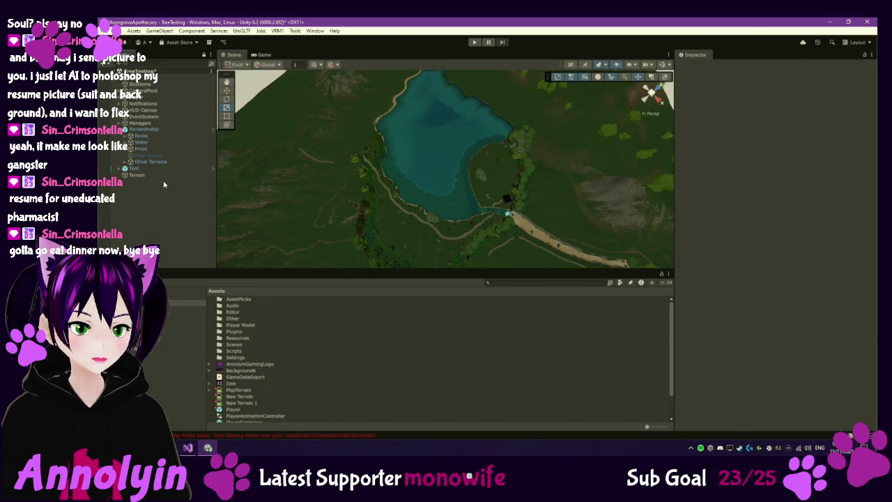
left_click(158, 177)
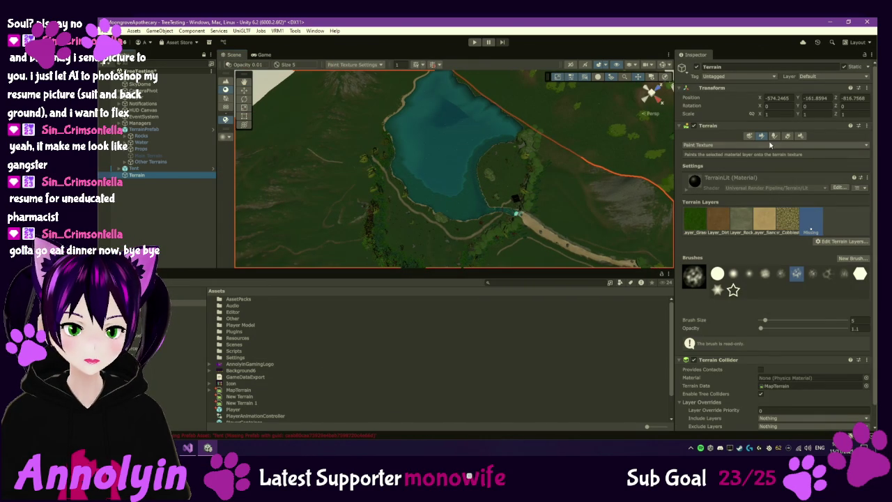
double_click(160, 97)
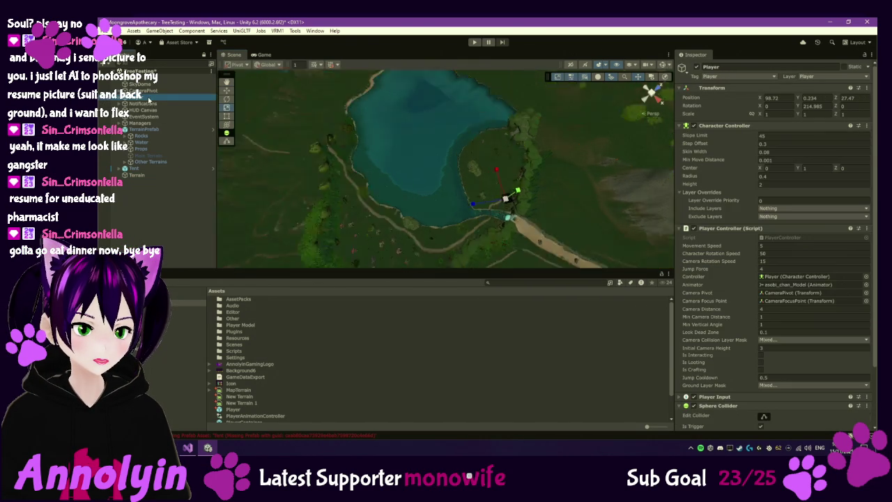
Step: Enter Play mode and run the character from the tavern across the meadow up to a tree
mouse_move(292, 143)
left_mouse_down()
mouse_move(413, 161)
mouse_move(338, 160)
mouse_move(345, 165)
mouse_move(509, 146)
mouse_move(576, 183)
left_mouse_up()
scroll(748, 292, "down", 3)
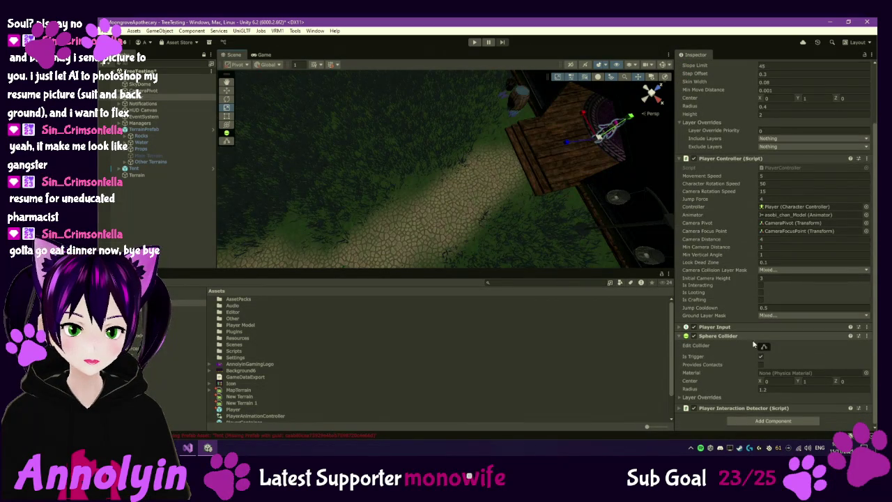
left_click(478, 41)
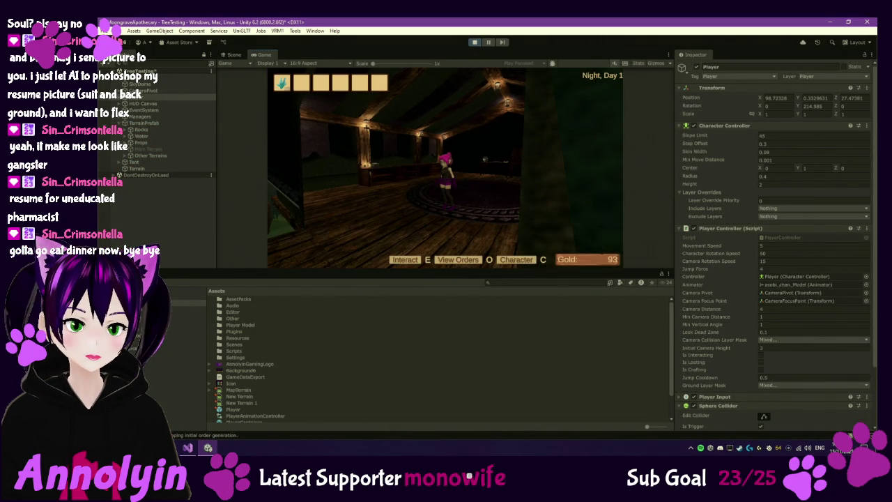
key("w")
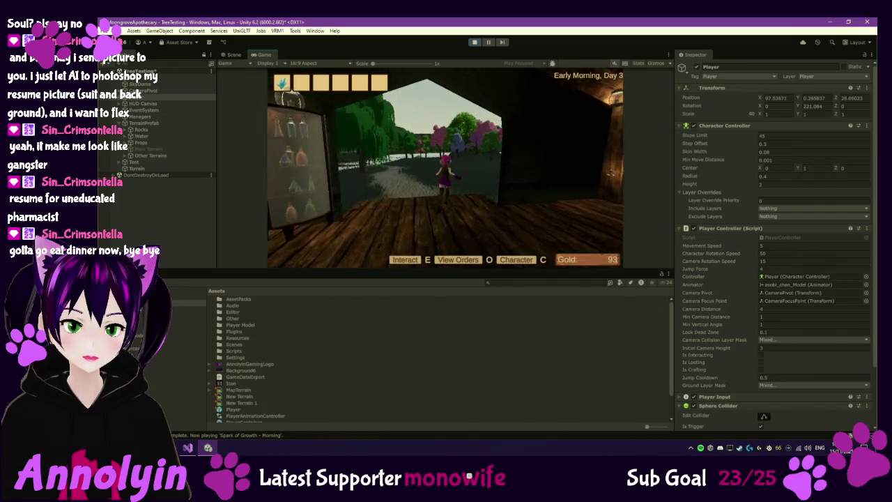
key("w")
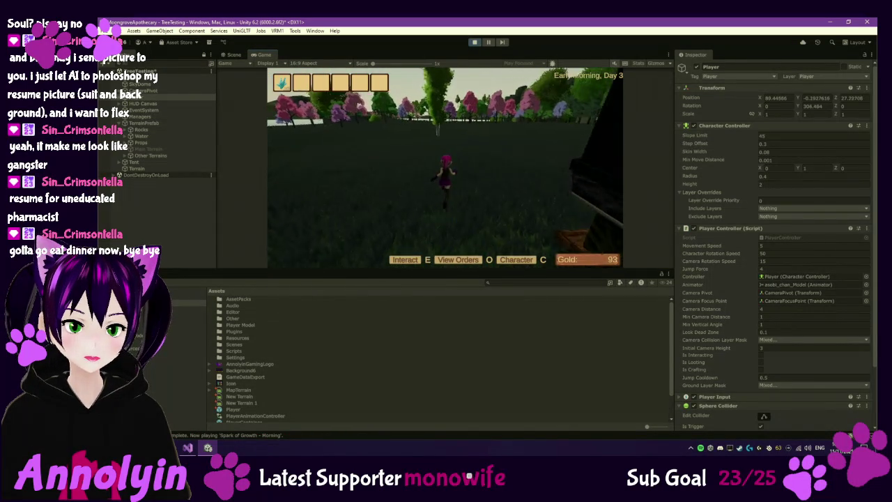
key("w")
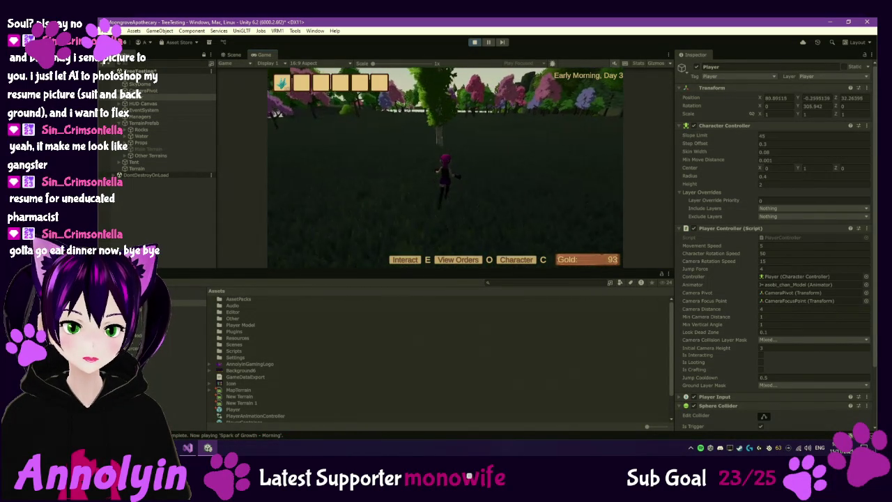
key("w")
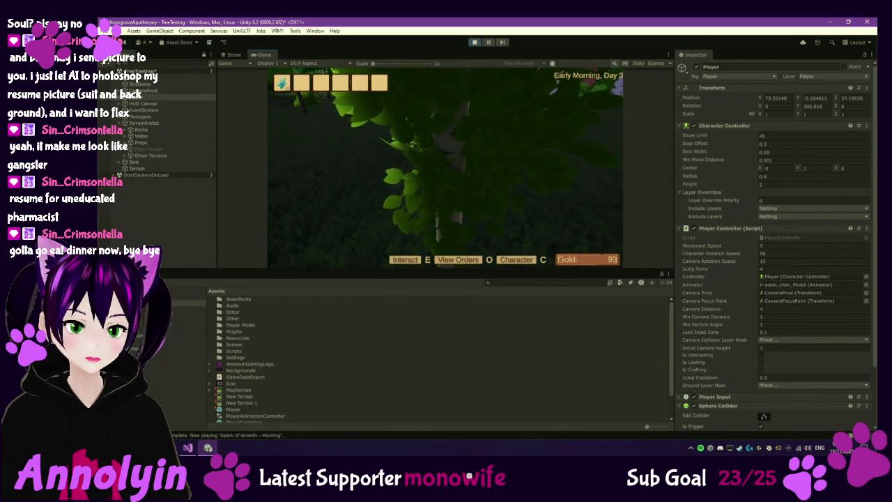
key("w")
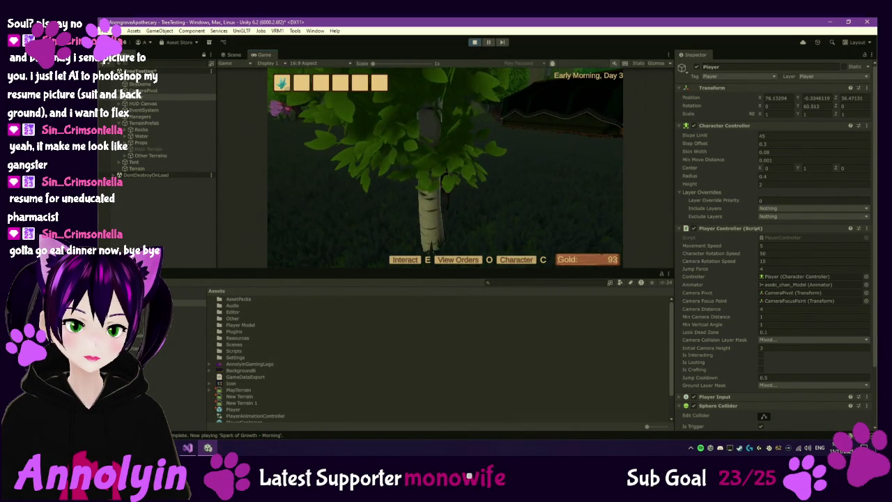
Step: Pause the game, exit Play mode and select the Terrain in the Hierarchy
key("Escape")
left_click(475, 42)
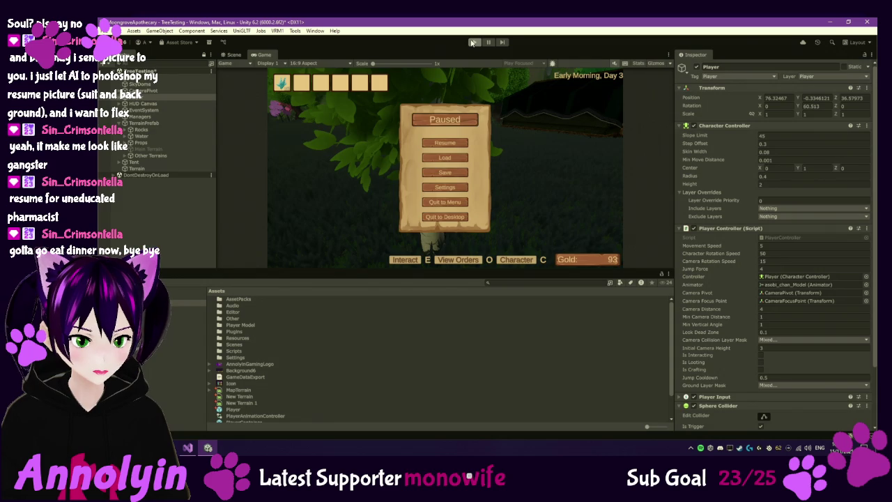
left_click(159, 174)
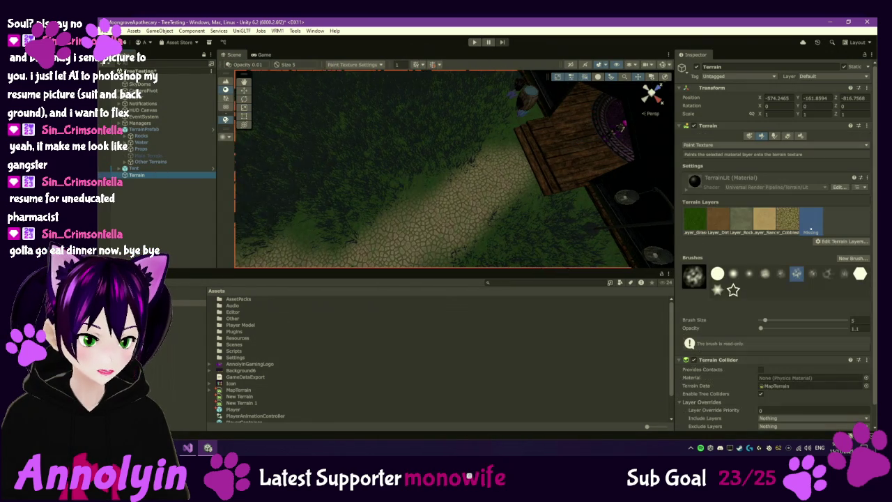
Step: Toggle Enable Tree Colliders, set the collider's Include Layers to Player only, and enter Play mode
scroll(778, 285, "down", 1)
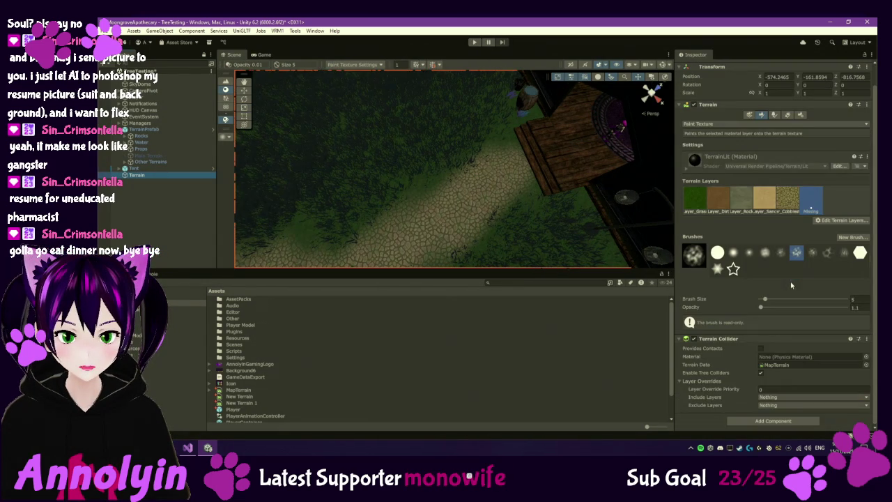
left_click(762, 374)
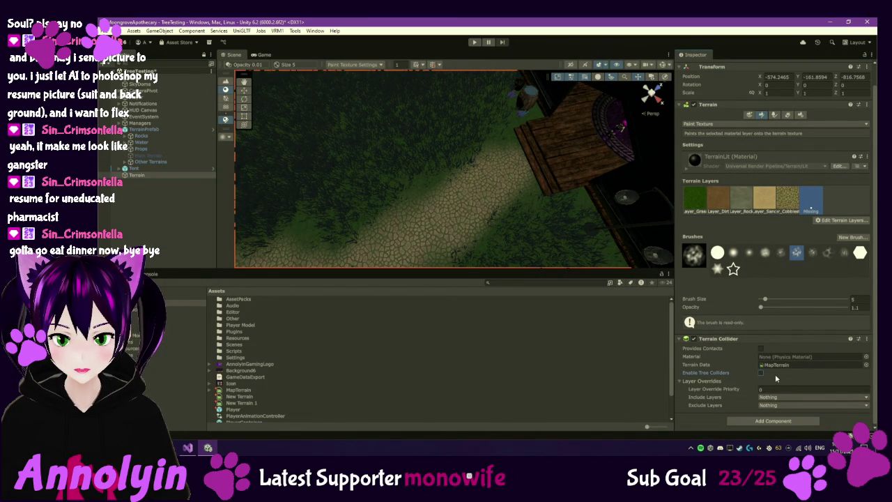
left_click(777, 397)
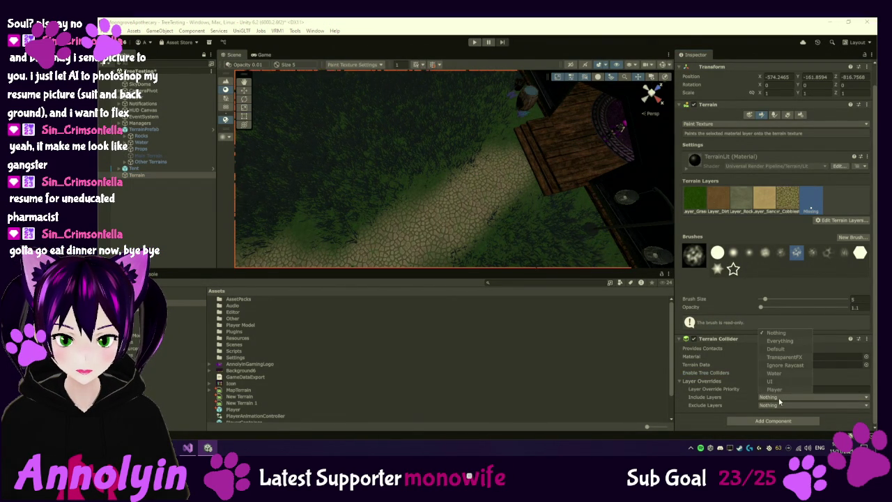
left_click(827, 369)
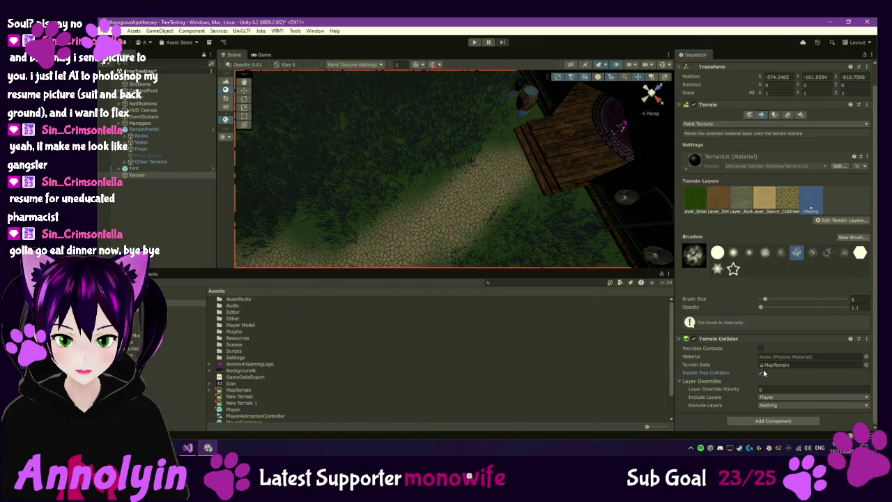
left_click(475, 42)
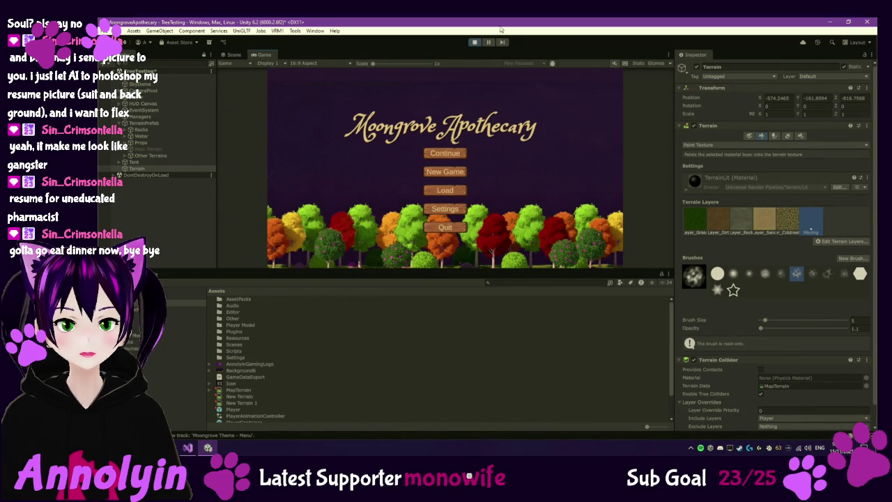
Step: Continue the saved game, walk the character across the field to a tree, then pause and stop Play mode
left_click(445, 153)
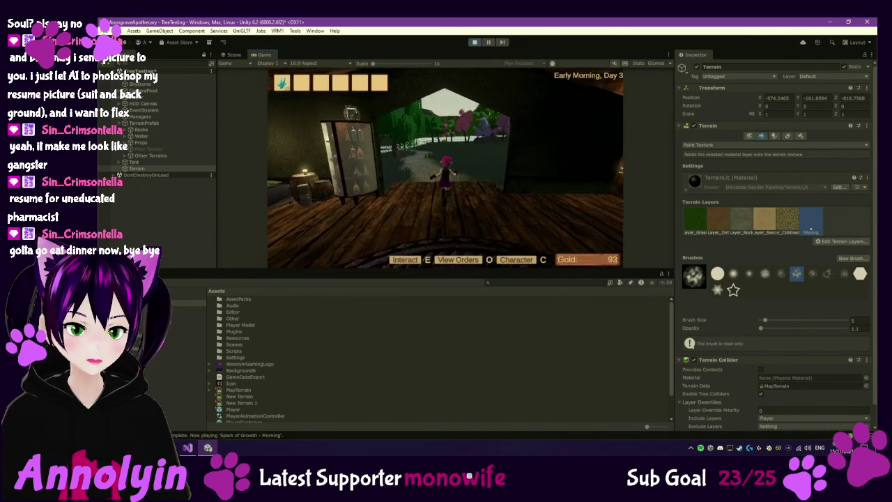
key("w")
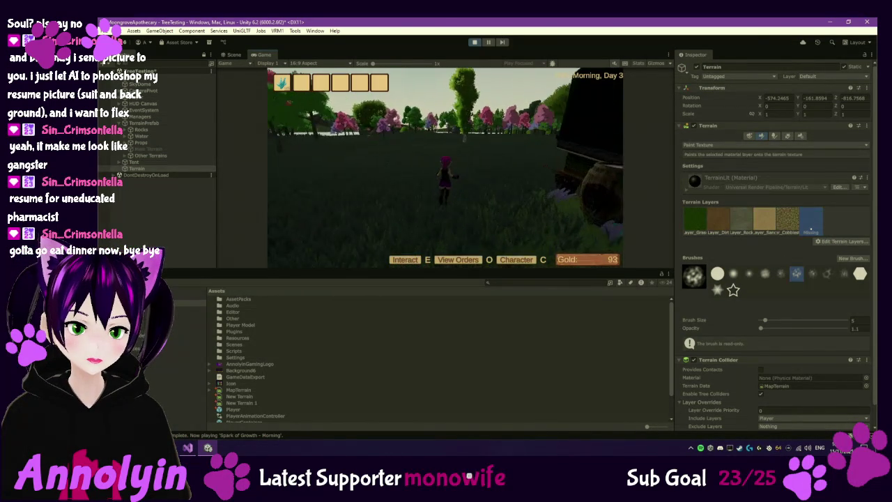
key("w")
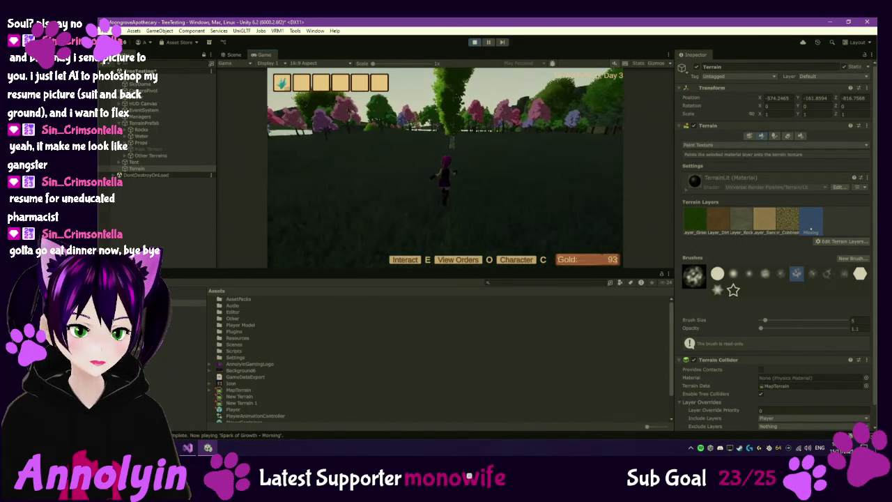
key("w")
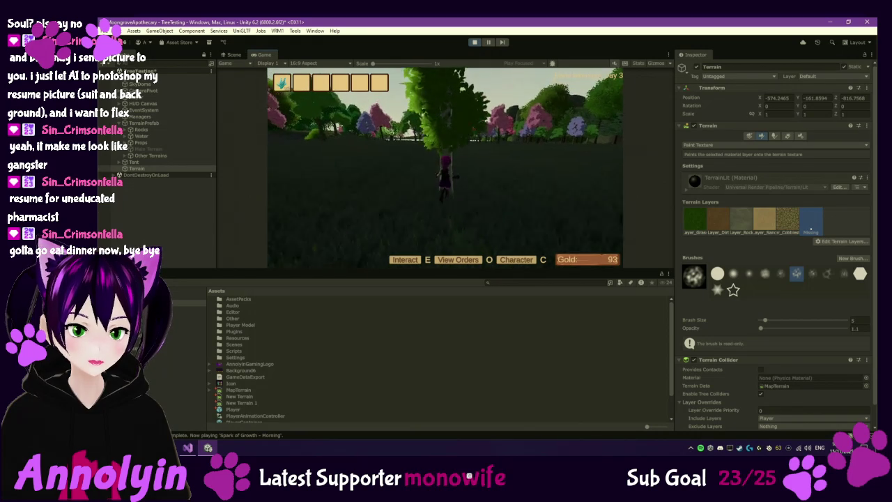
key("w")
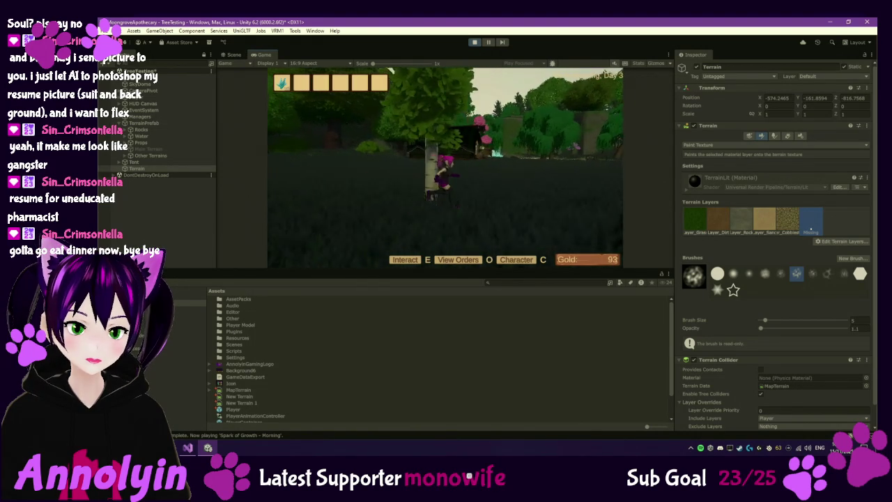
key("Escape")
left_click(475, 43)
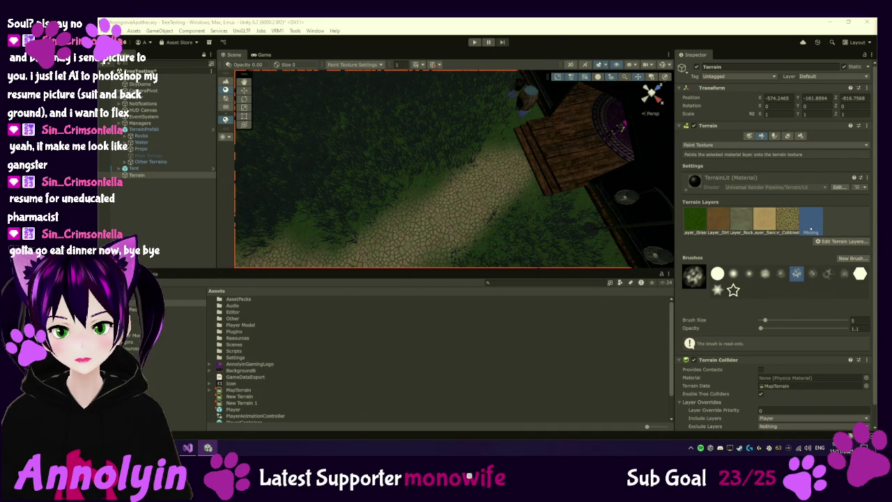
scroll(776, 334, "down", 1)
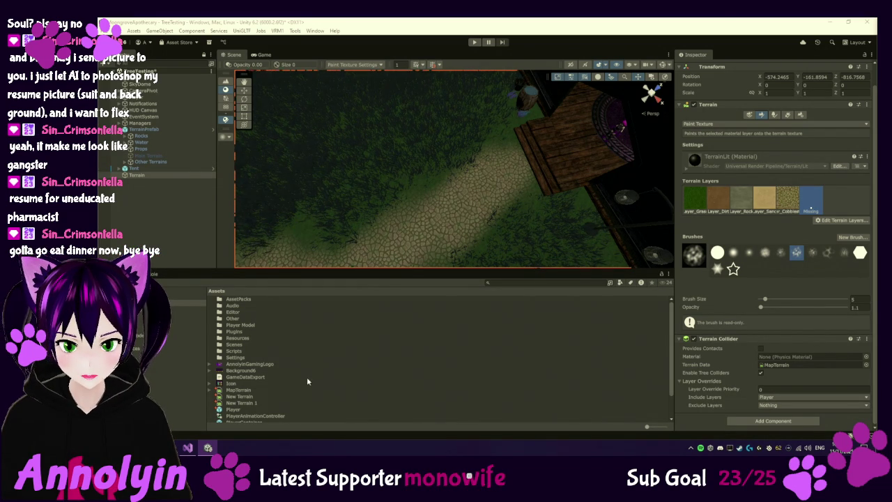
left_click(243, 391)
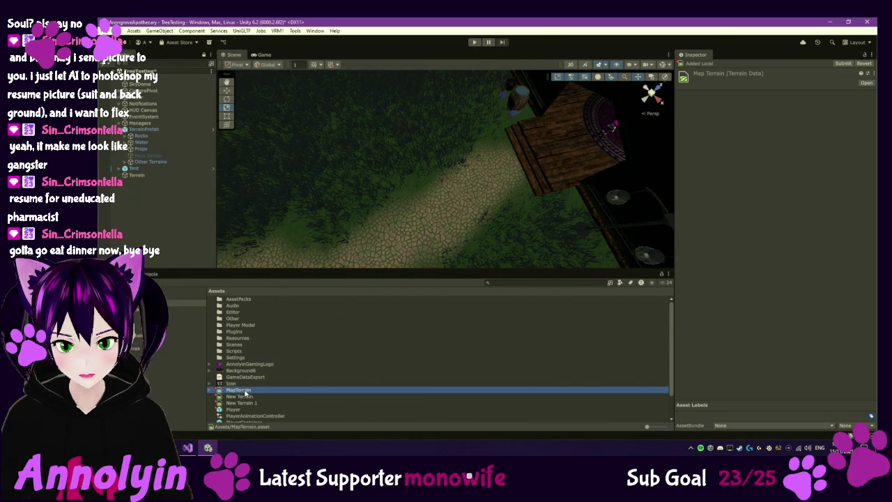
Step: Open Main Terrain's Terrain Collider Reset script in Visual Studio with Edit Script
left_click(146, 157)
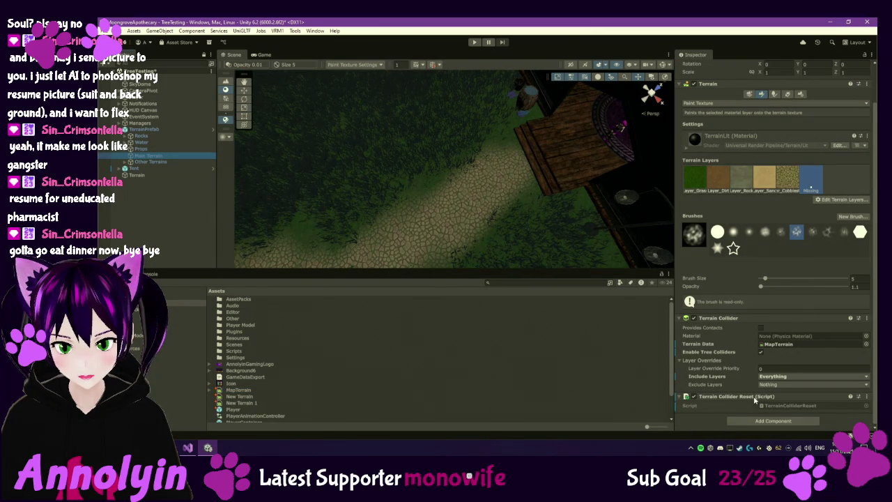
right_click(742, 396)
left_click(769, 389)
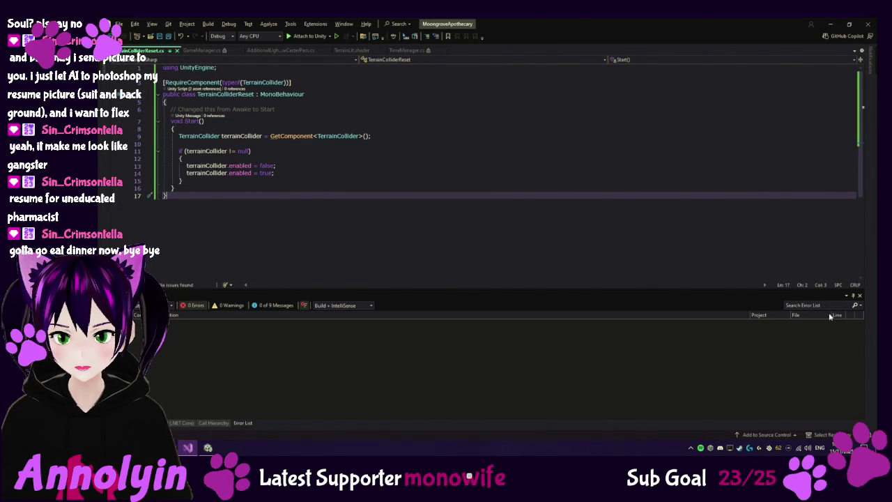
left_click(245, 135)
Step: Rename the terrainCollider variable to tc throughout the script
right_click(244, 135)
left_click(264, 147)
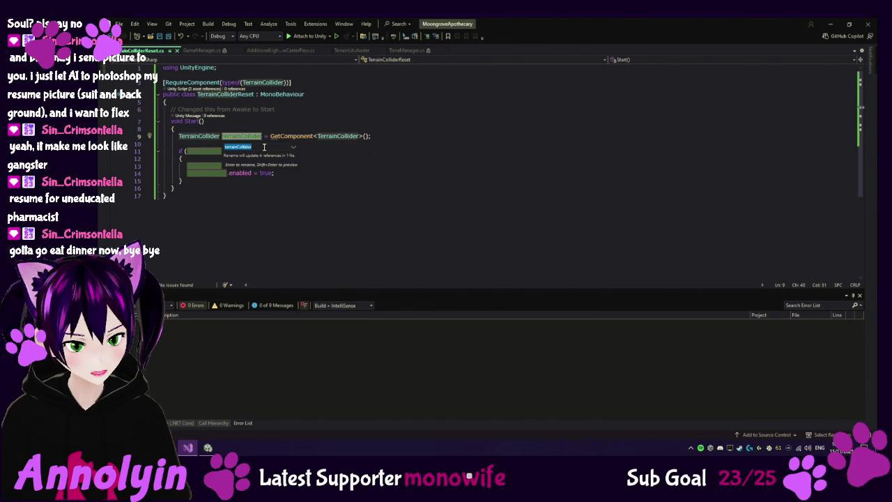
key("BackSpace")
type("tc")
key("Return")
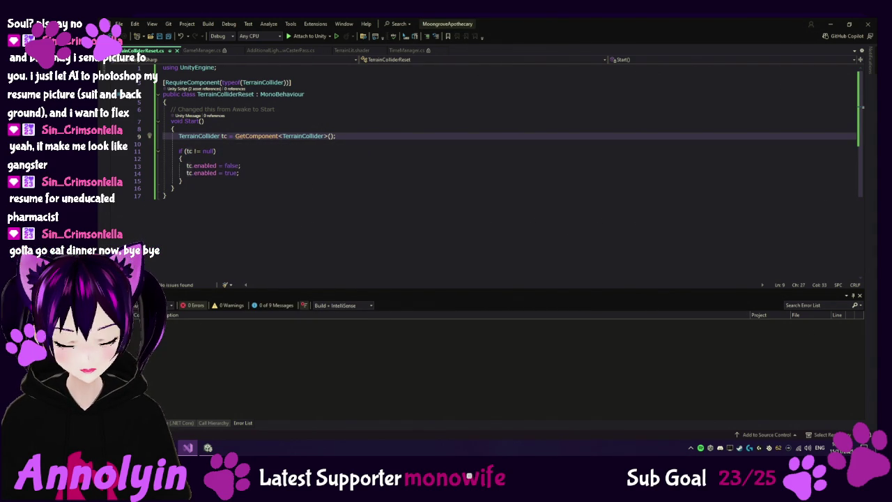
Step: Add lines after line 14 setting tc.enableTreeColliders to false, then true
left_click(247, 173)
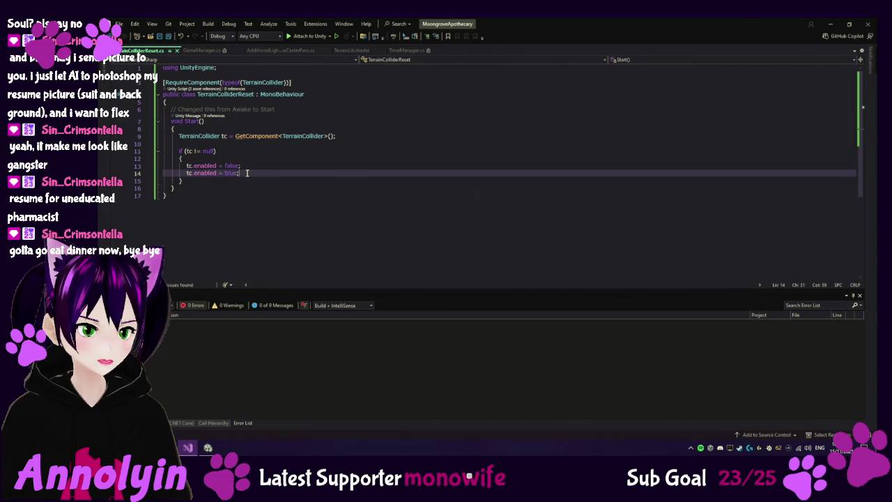
key("Return")
key("Tab")
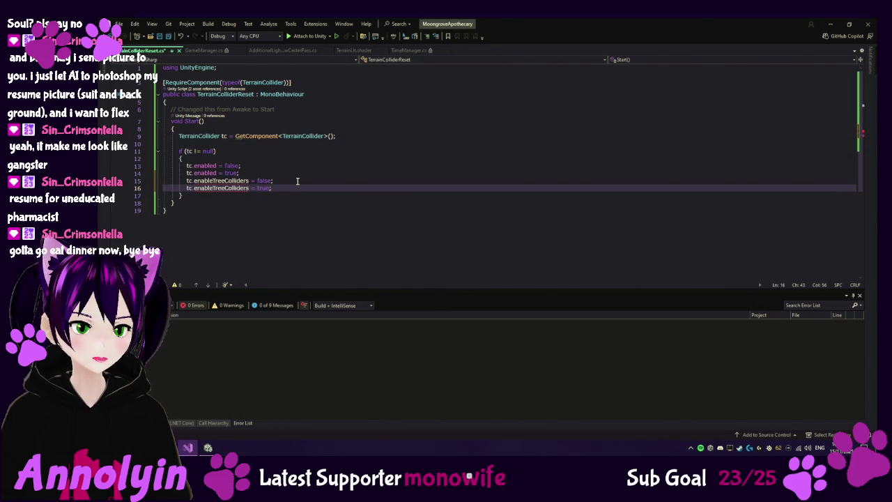
mouse_move(203, 190)
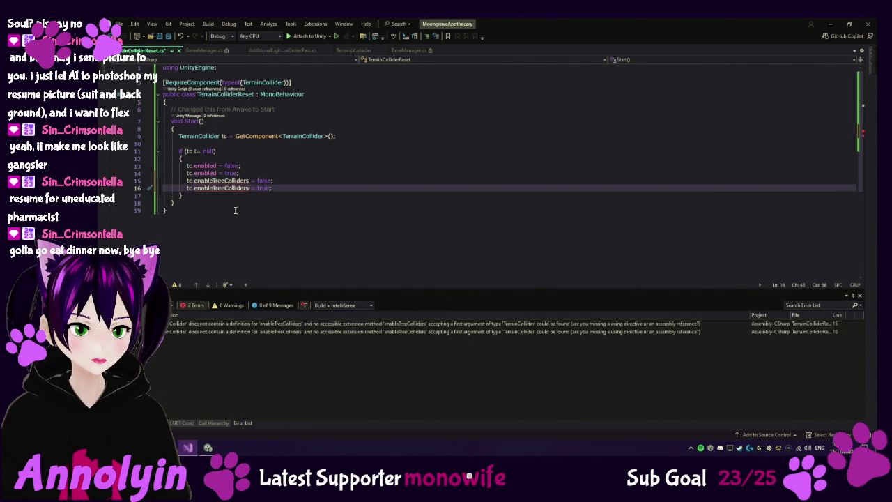
left_click(425, 324)
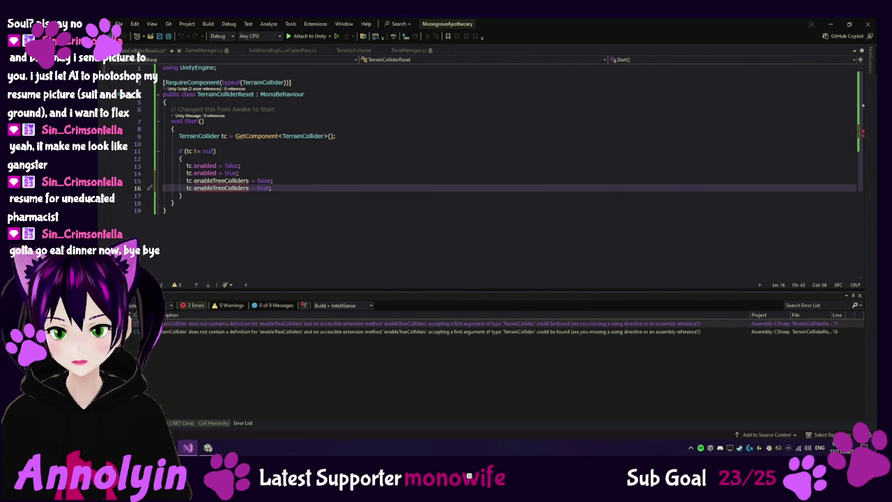
right_click(537, 332)
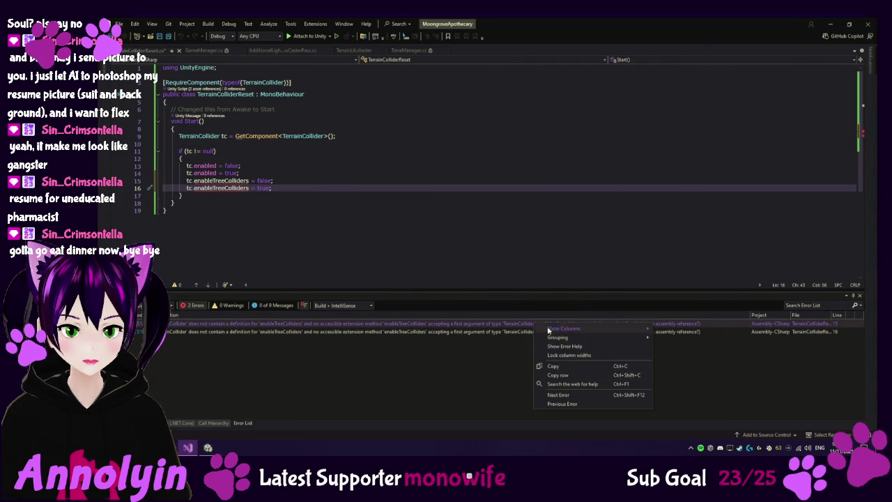
left_click(579, 375)
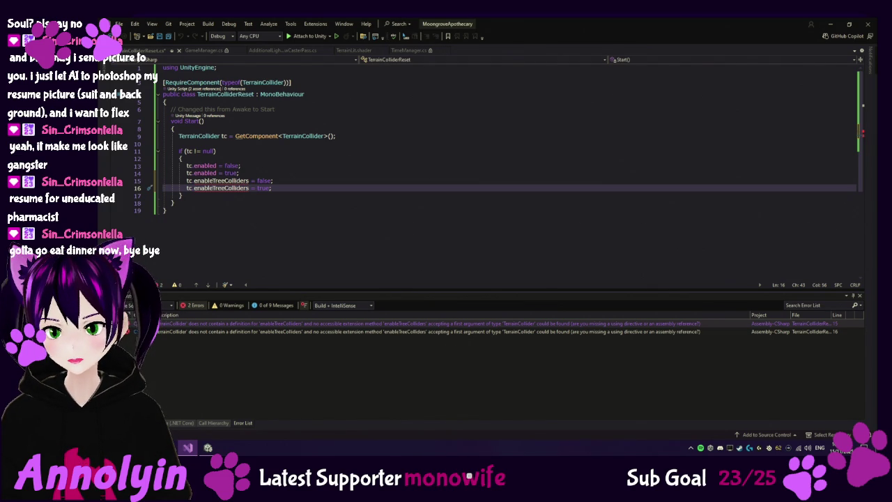
left_click(261, 188)
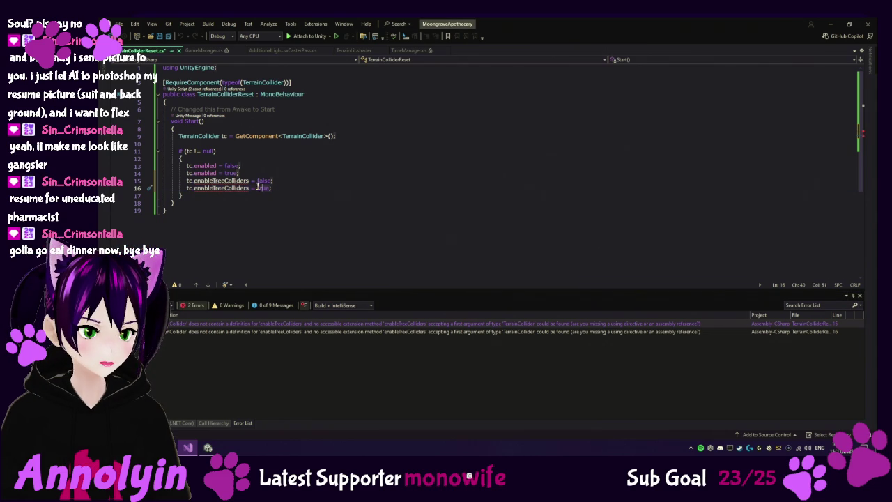
Step: Change both toggles to tc.terrainData.enableTreeColliders and copy the first TerrainData error row
key("Tab")
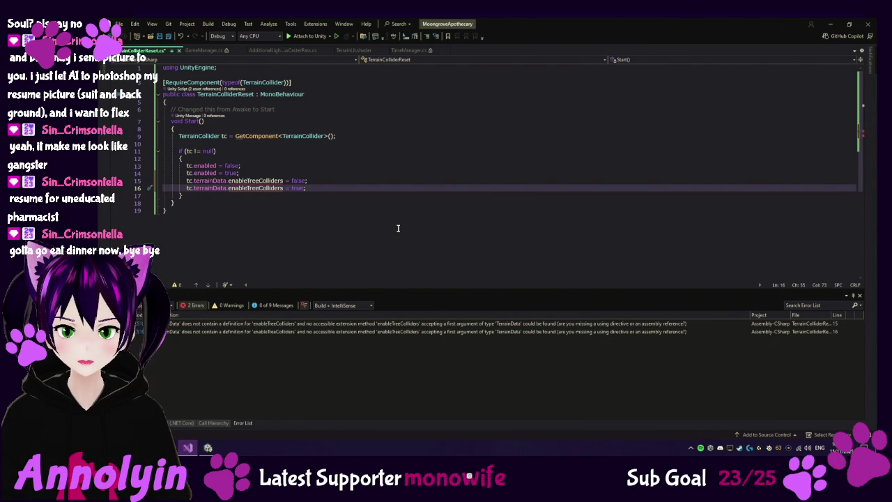
left_click(349, 326)
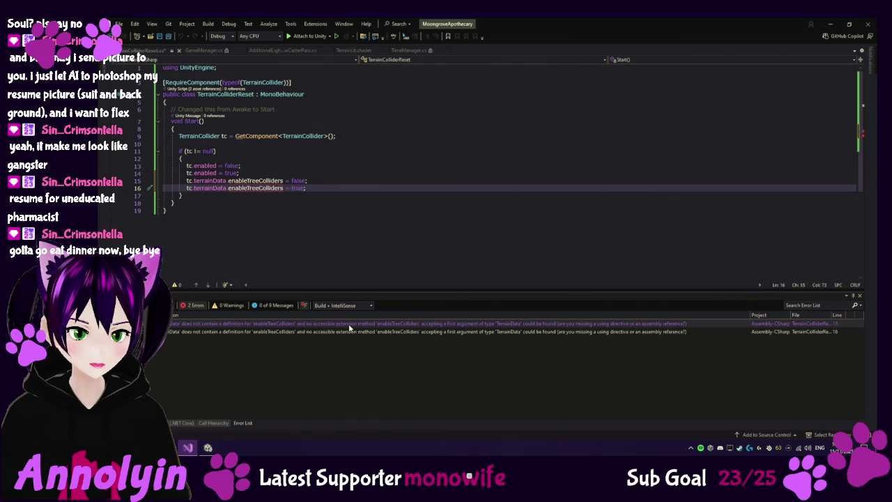
right_click(349, 326)
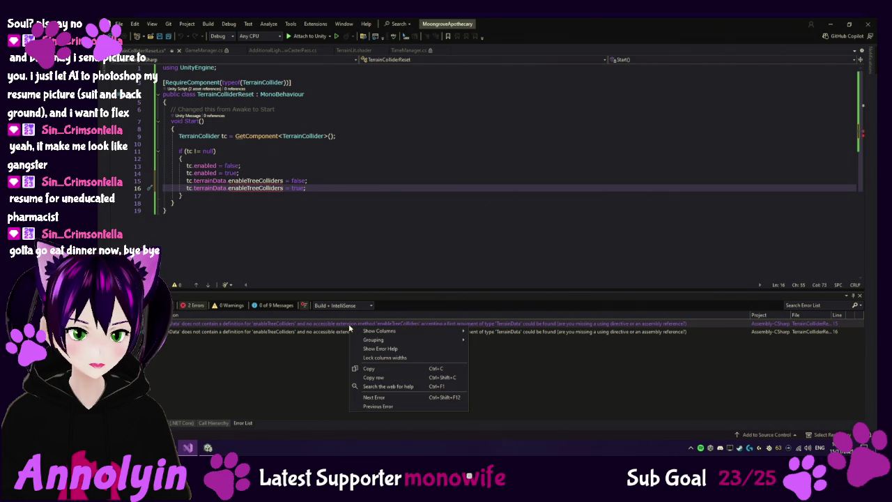
left_click(379, 378)
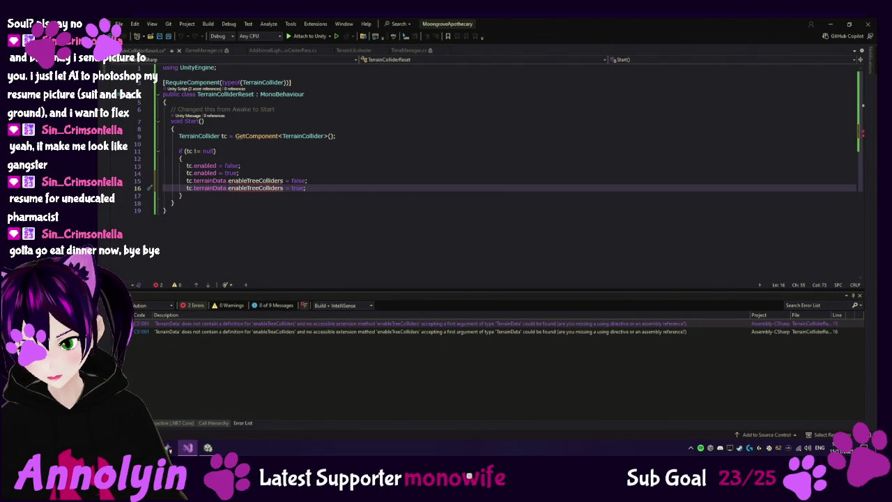
Step: Bring Unity Hub's Projects page to the front from the system tray
left_click(710, 449)
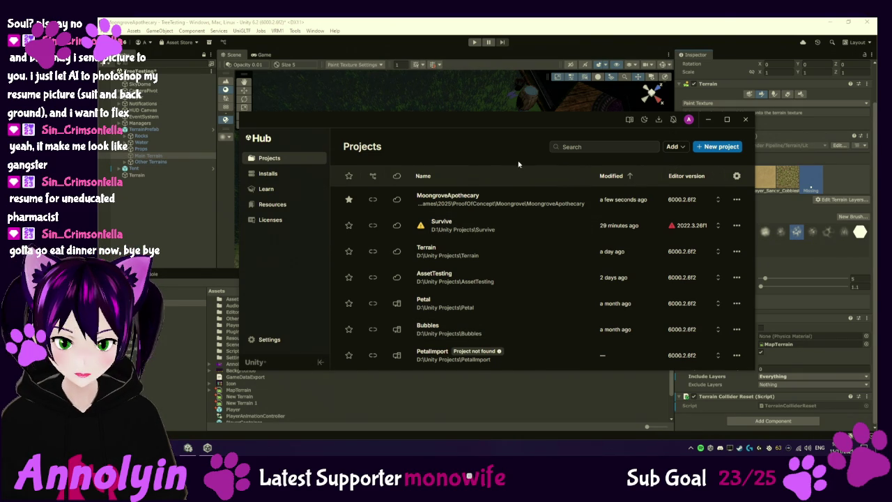
Step: Go to the Installs page and open the Install Editor version list
left_click(266, 173)
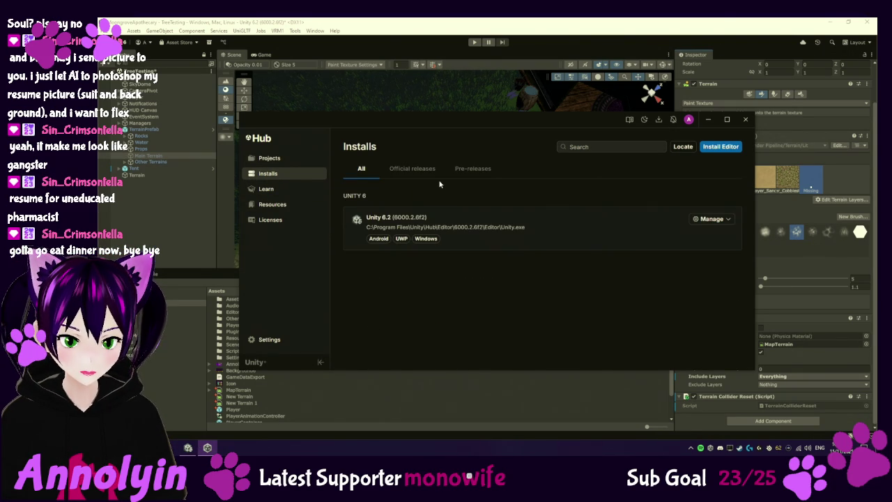
left_click(716, 149)
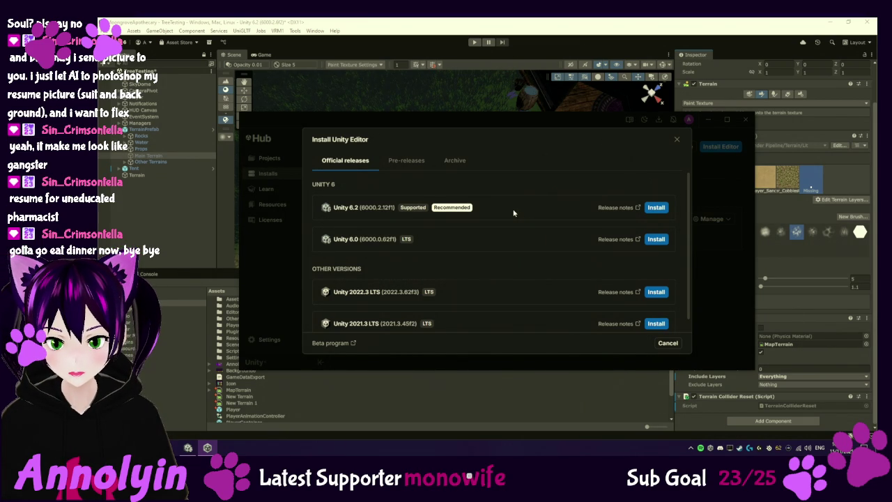
Step: Install Unity 6.2 (6000.2.12f1) with only Windows Build Support (IL2CPP), excluding Android and UWP
left_click(656, 208)
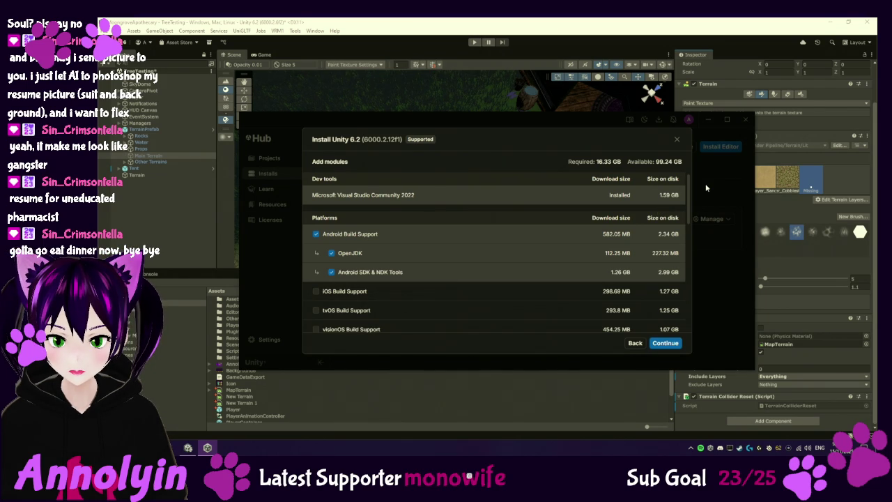
left_click(317, 237)
scroll(314, 241, "down", 10)
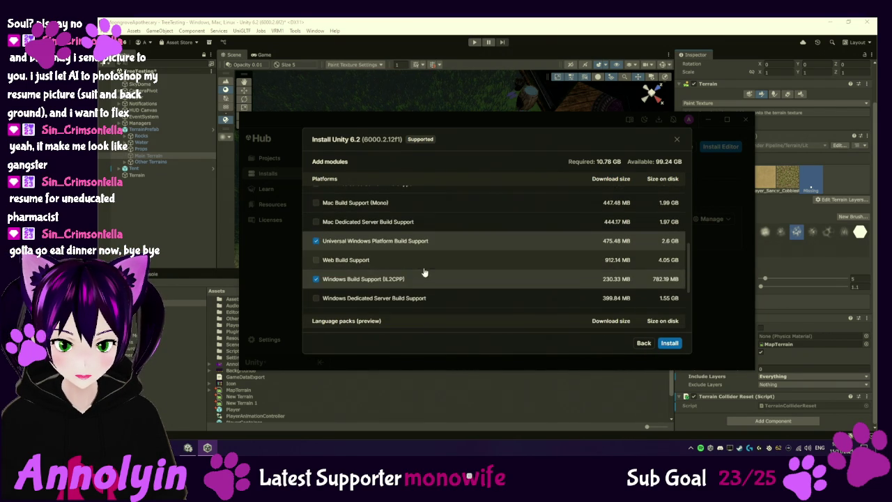
left_click(316, 241)
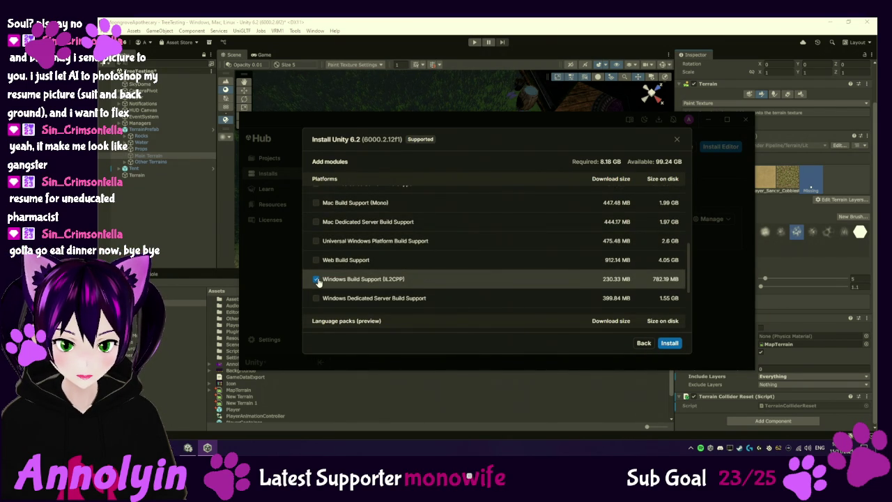
left_click(316, 279)
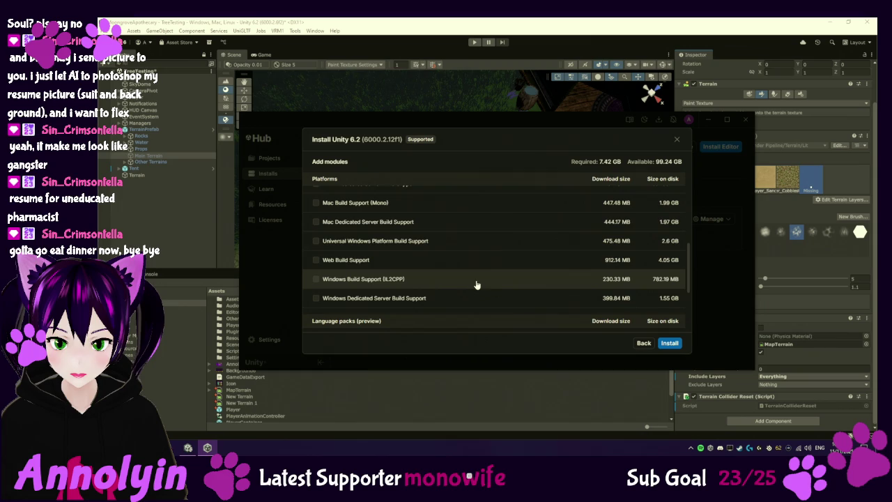
scroll(488, 272, "down", 5)
scroll(522, 286, "up", 10)
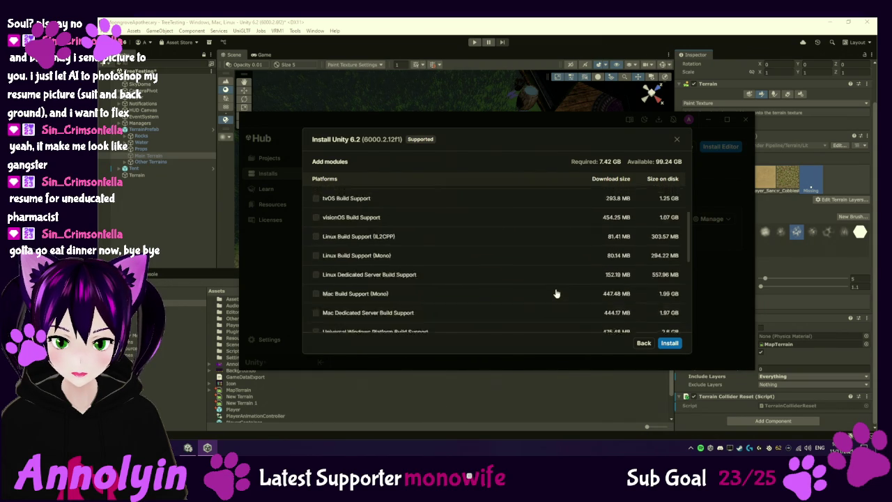
scroll(556, 293, "up", 3)
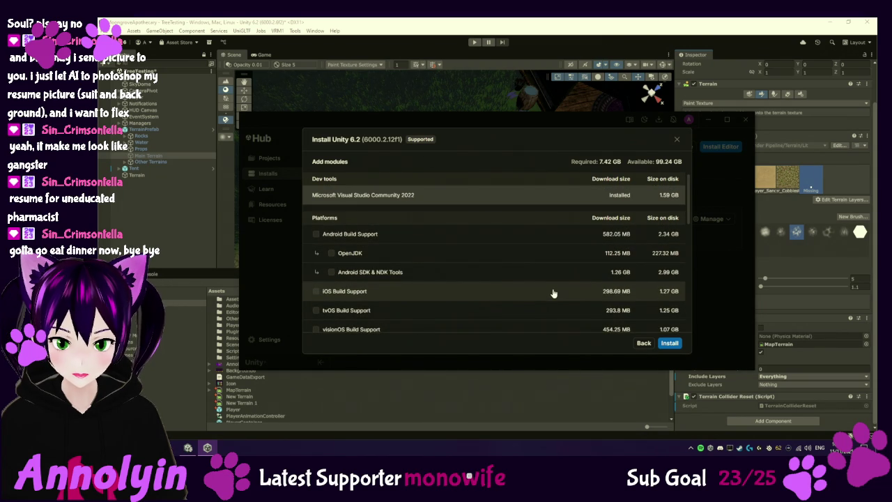
scroll(553, 294, "down", 5)
scroll(551, 279, "down", 2)
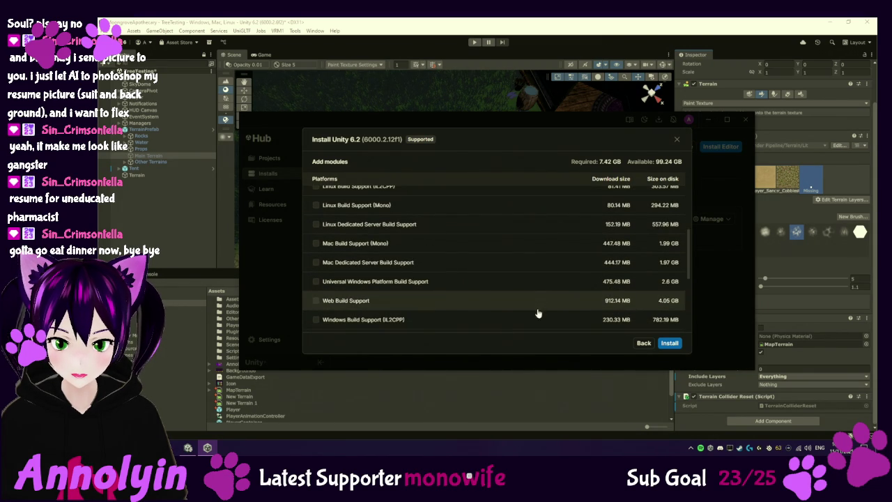
left_click(316, 321)
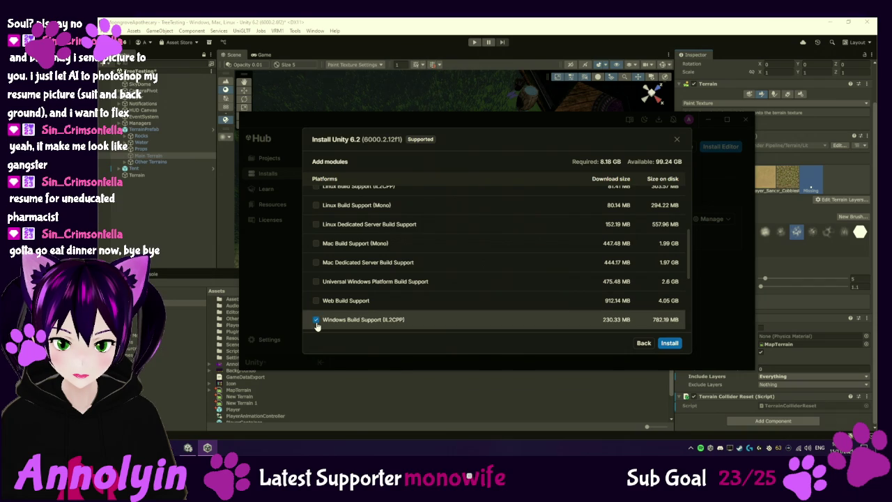
left_click(669, 343)
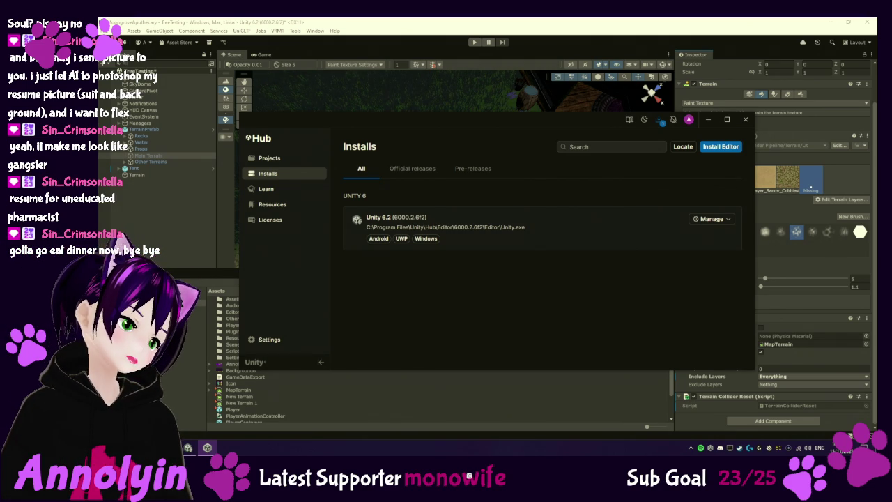
Step: Show the Hub downloads list with Unity 6.2 (6000.2.12f1) at 0 of 2 completed
left_click(659, 120)
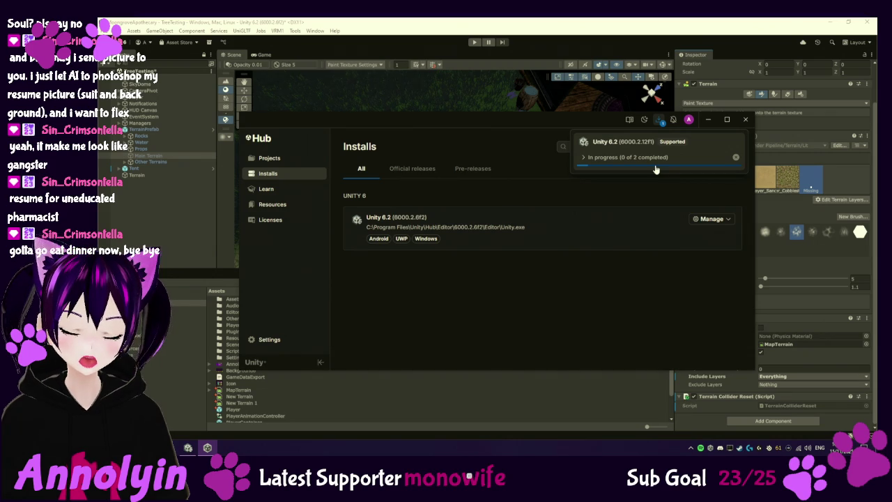